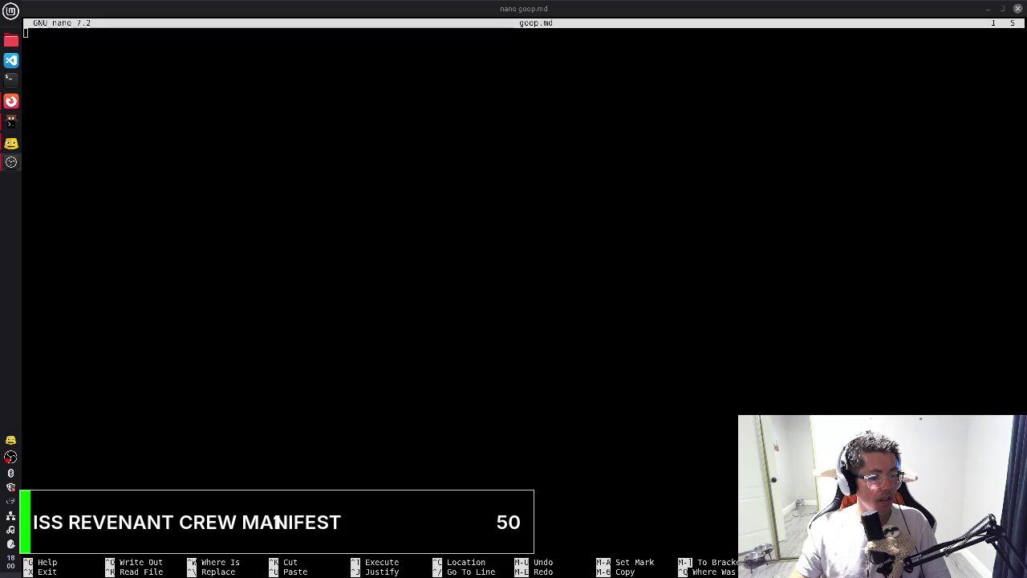
Write the '# Scaffolding for Dodge The Missionaries : Medieval' heading and the 'Currently, game is 50% of the way done.' line
text(#)
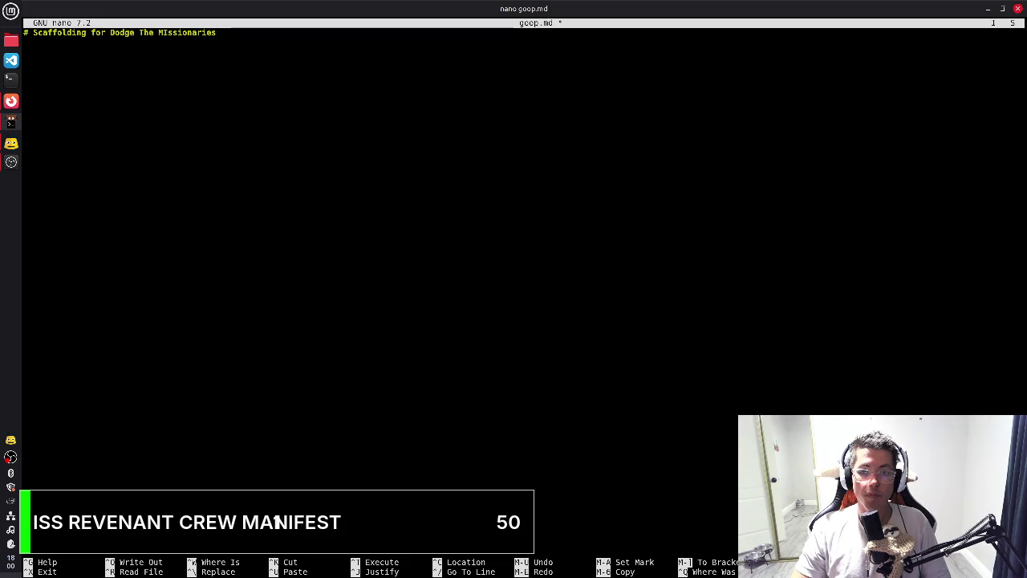
text(avel)
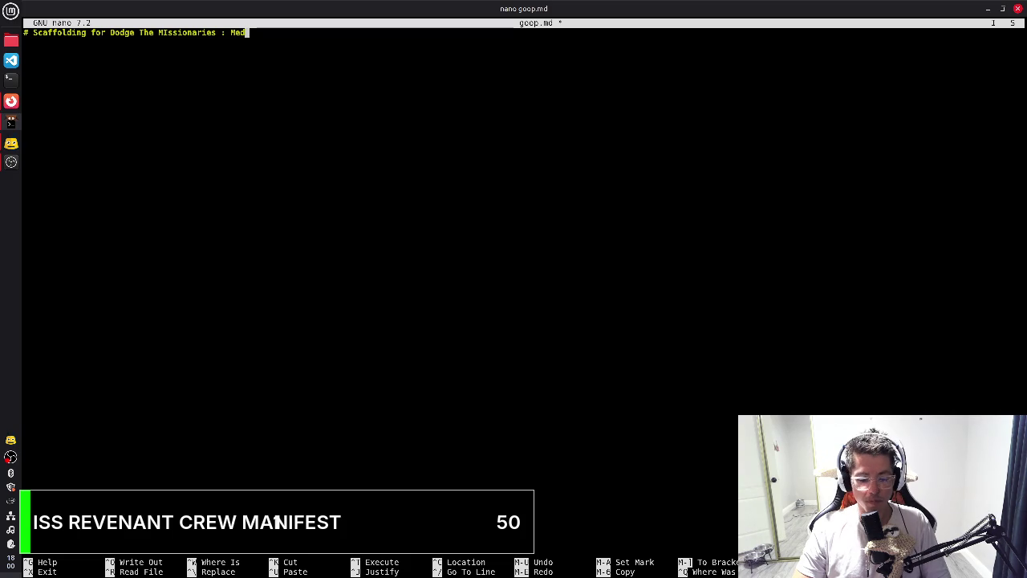
text(i)
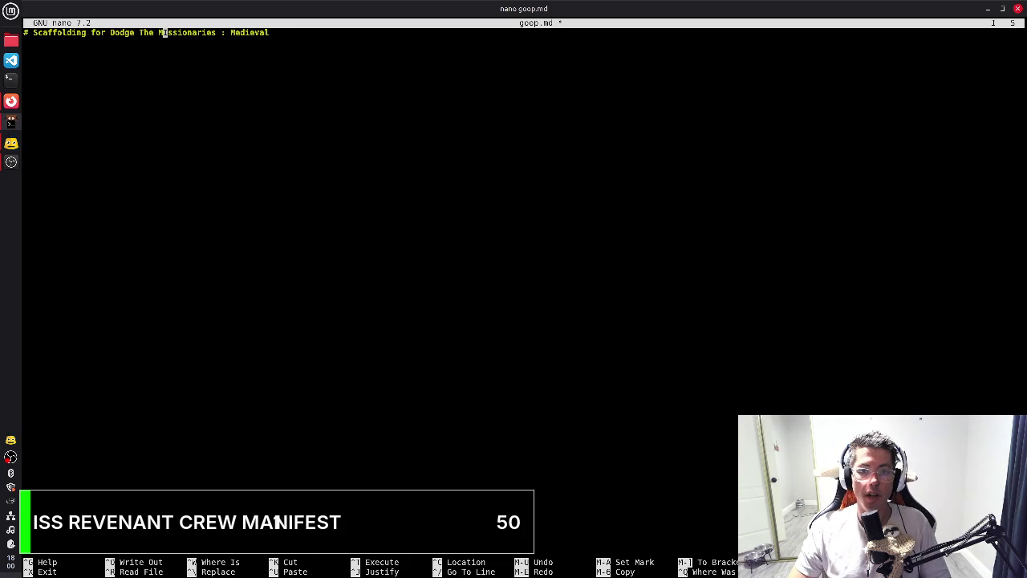
text(i)
click(41, 62)
text(Currently, game is 5)
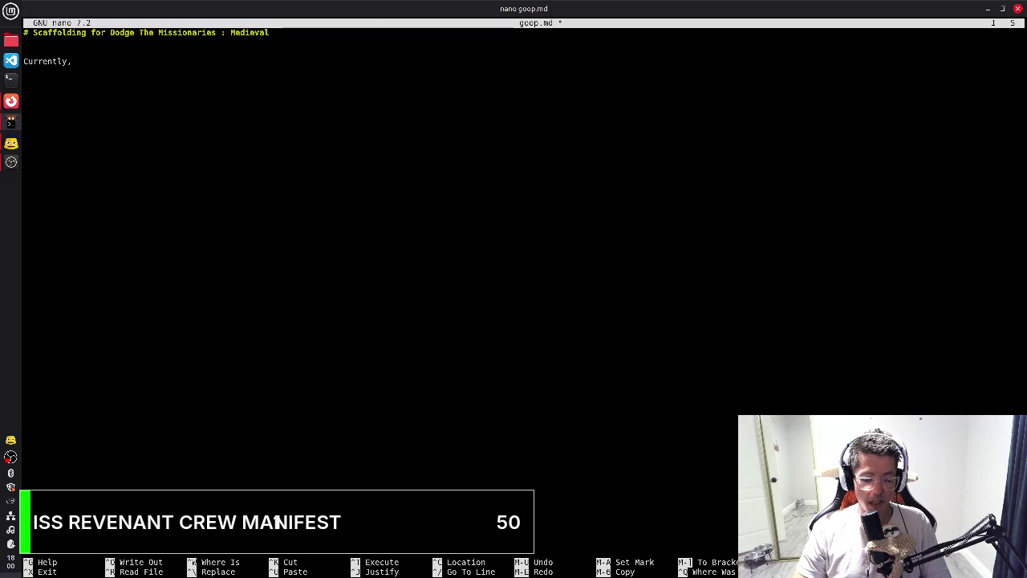
text(05%)
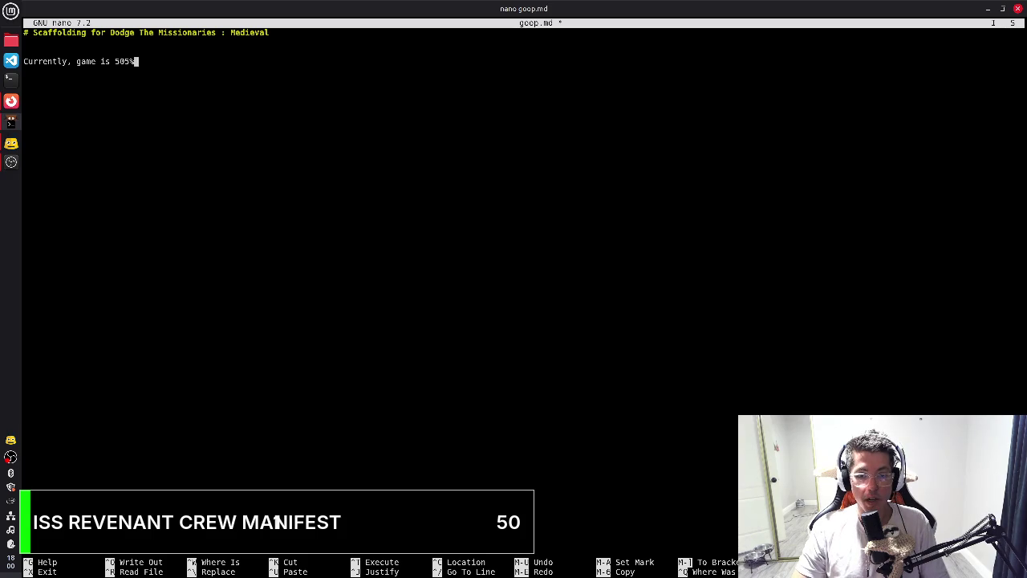
key(BackSpace)
key(BackSpace)
text(% of the way done.)
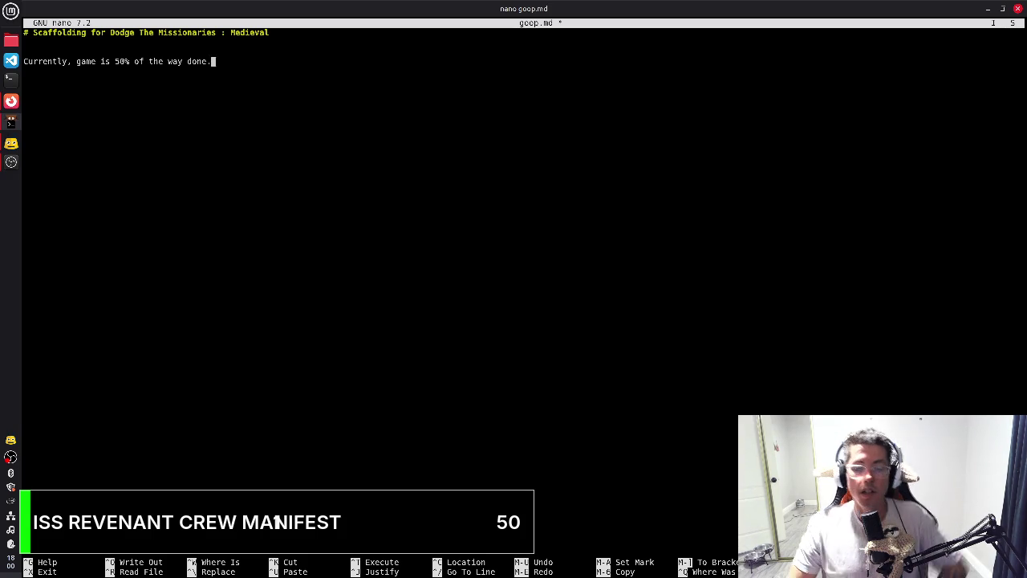
Drop an abandoned sentence and add the '#### Focus Factor:' subheading on a new line
key(Return)
key(Return)
text(There are cetr)
key(BackSpace)
key(BackSpace)
key(BackSpace)
key(BackSpace)
key(BackSpace)
key(BackSpace)
key(BackSpace)
key(BackSpace)
key(BackSpace)
key(BackSpace)
key(BackSpace)
key(BackSpace)
key(BackSpace)
key(BackSpace)
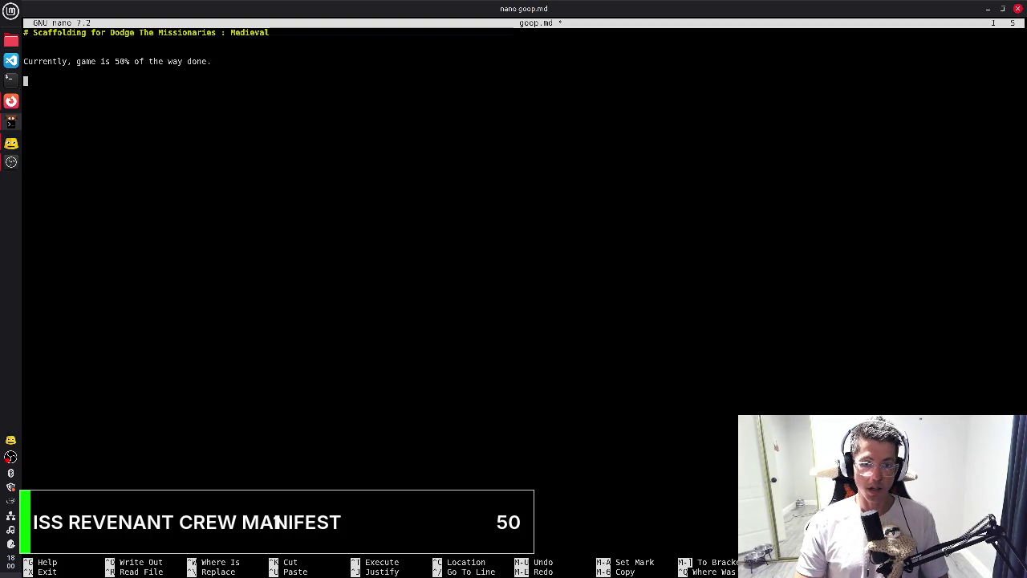
text(#### Focus Factor:)
Start the Power-Ups list with its three items and mark Wheel of Cheese as Immunity
key(Return)
text(-)
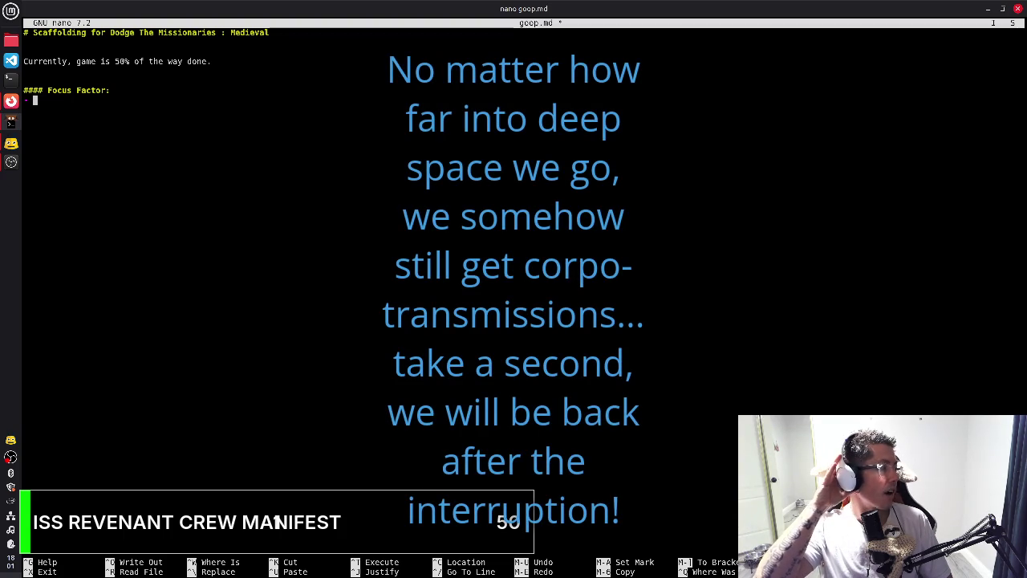
text(r to avoid conversion )
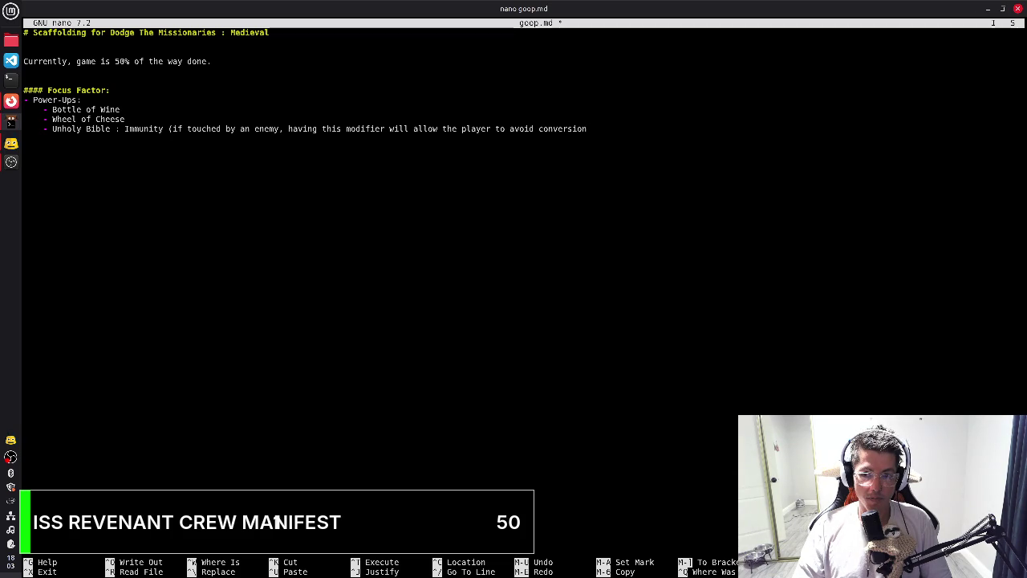
text(during its )
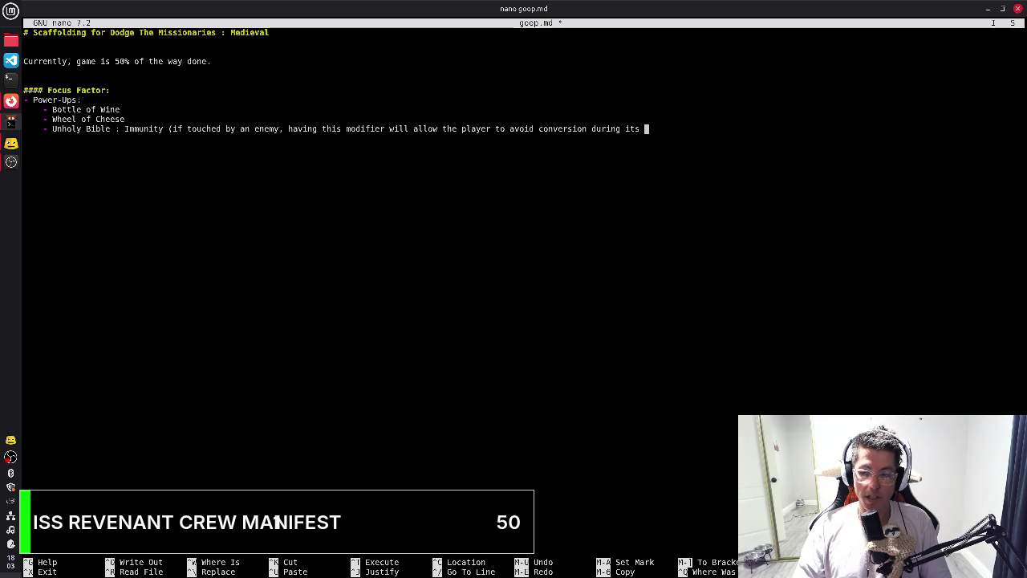
text(duration)
key(Up)
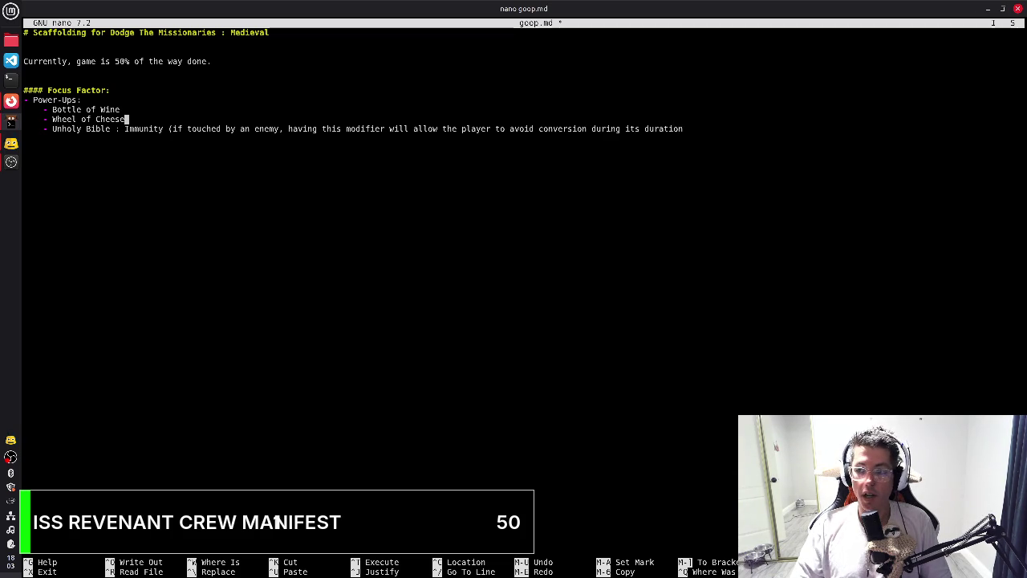
text( :)
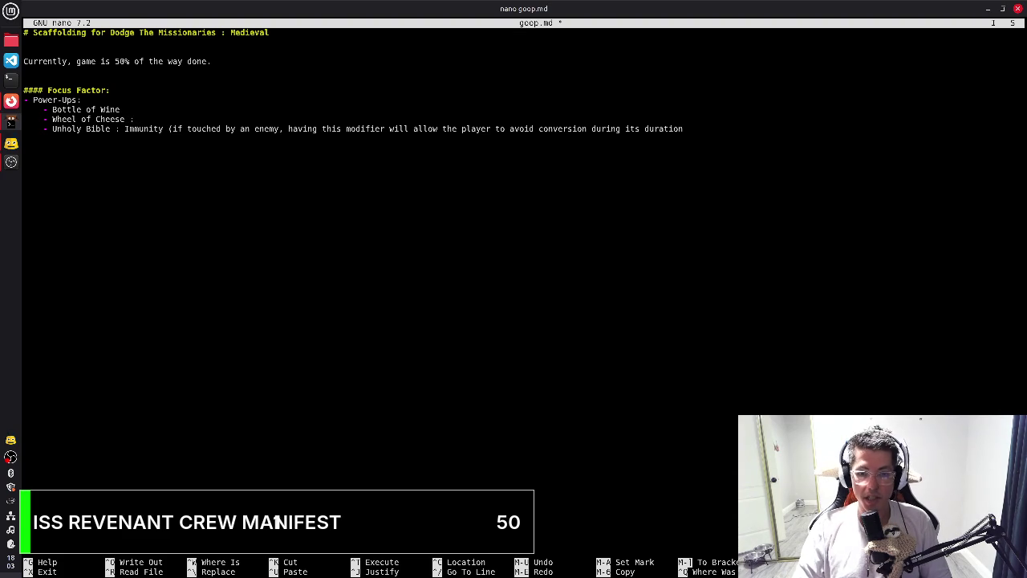
text( Immunity)
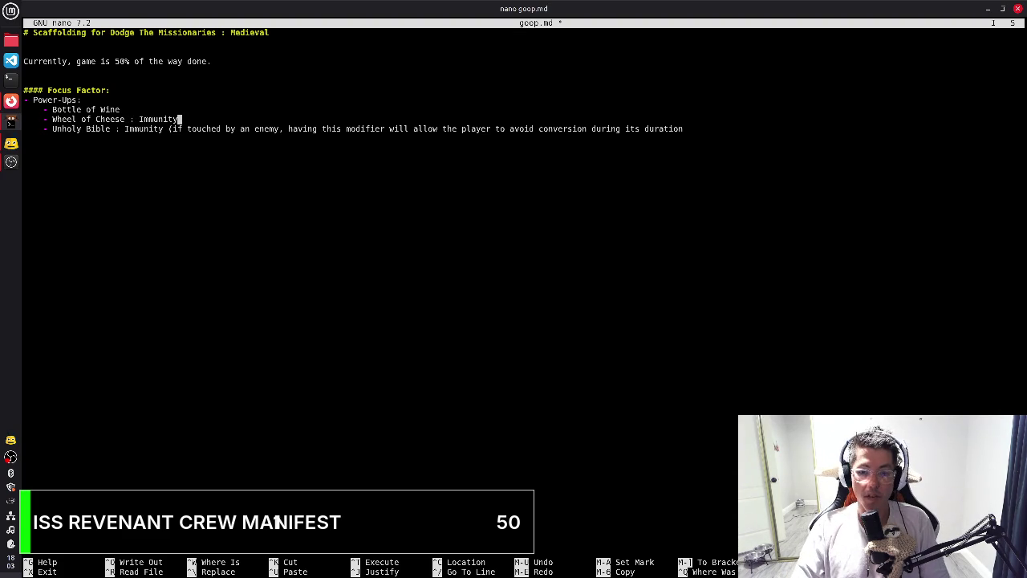
Label Bottle of Wine as Speed Boost, correcting the 'Spped' typo
key(Up)
text(: Spped Boost)
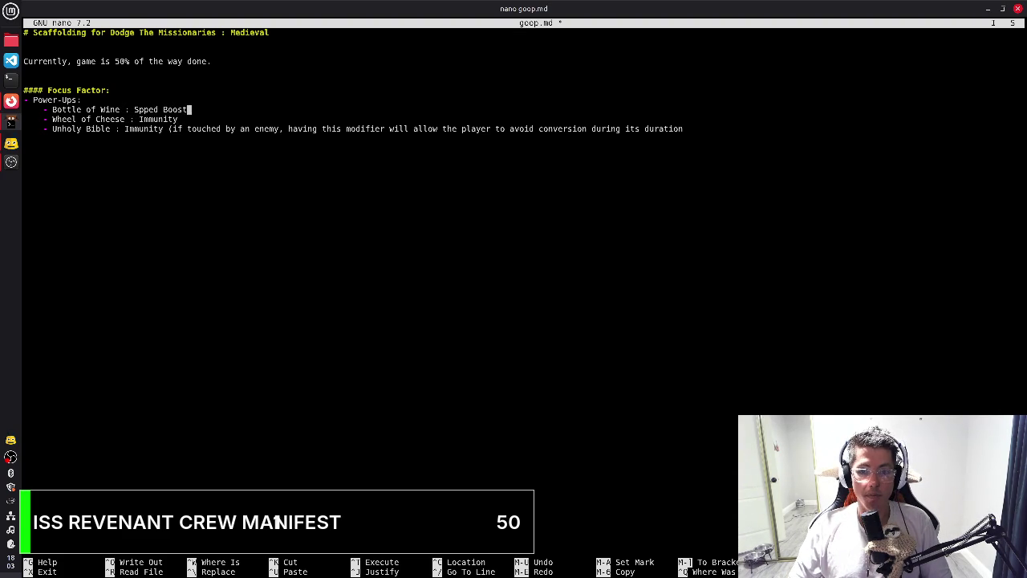
key(ctrl+Left)
key(Left)
key(Left)
key(Left)
key(BackSpace)
text(e)
key(End)
key(Down)
key(Down)
key(Down)
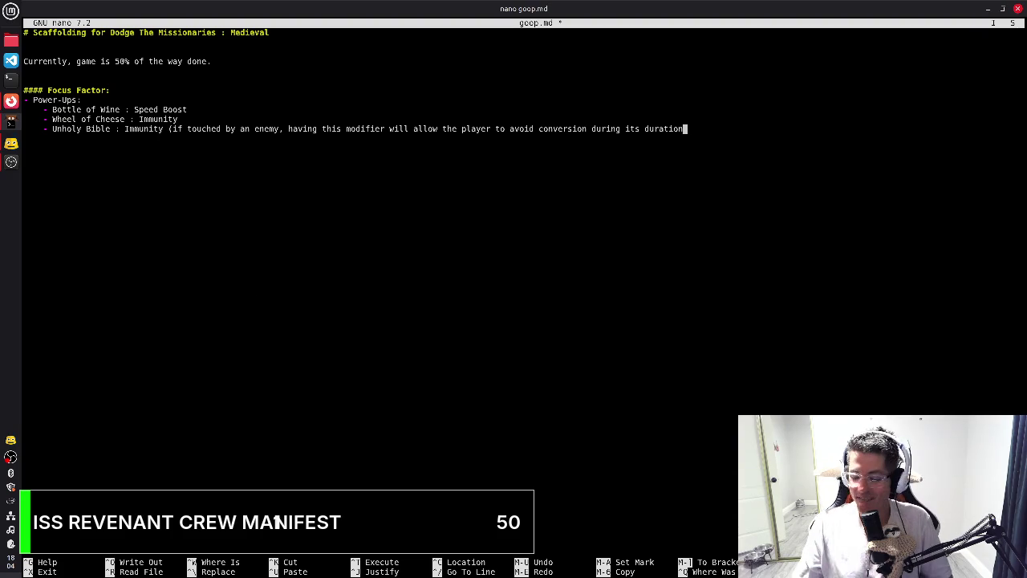
Trim the Unholy Bible entry's parenthetical description so it reads just Immunity
key(alt+Tab)
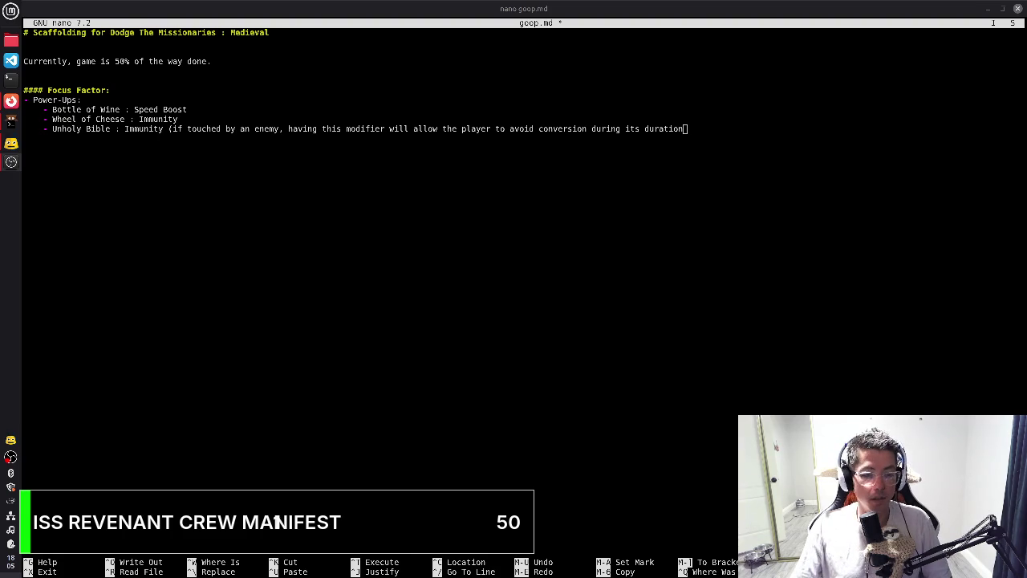
click(799, 132)
text())
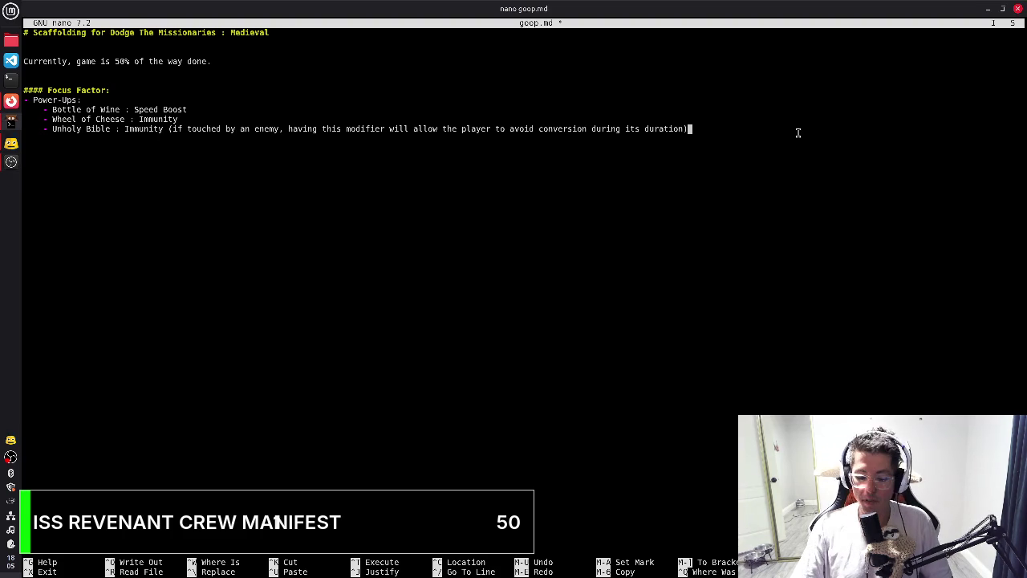
key(Home)
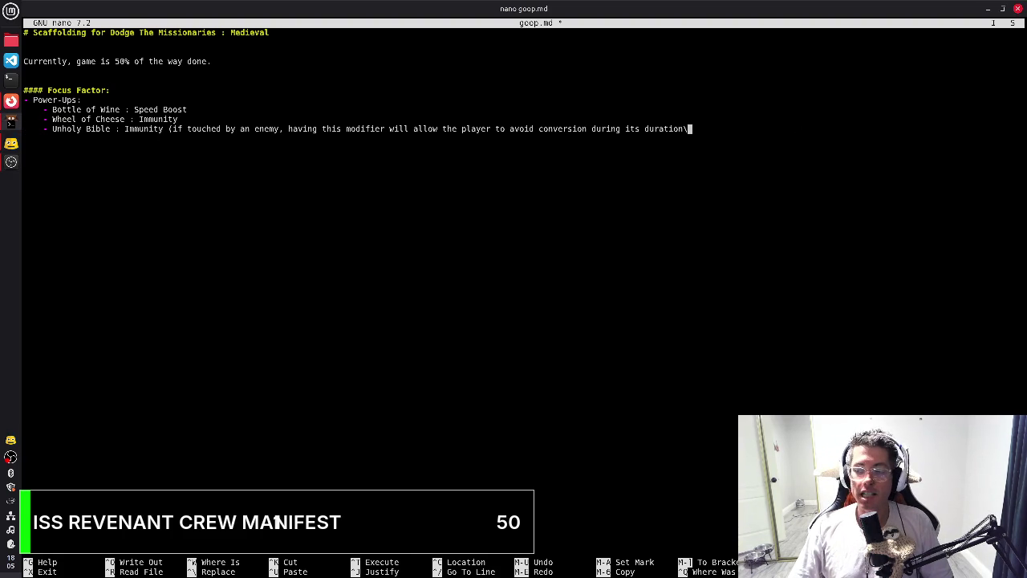
key(BackSpace)
key(BackSpace)
key(BackSpace)
key(BackSpace)
key(BackSpace)
key(BackSpace)
key(BackSpace)
key(BackSpace)
key(BackSpace)
key(BackSpace)
key(BackSpace)
key(BackSpace)
key(BackSpace)
key(BackSpace)
key(BackSpace)
key(BackSpace)
key(BackSpace)
key(BackSpace)
key(BackSpace)
key(BackSpace)
key(BackSpace)
key(BackSpace)
key(BackSpace)
key(BackSpace)
key(BackSpace)
key(BackSpace)
key(BackSpace)
key(BackSpace)
key(BackSpace)
key(BackSpace)
key(BackSpace)
key(BackSpace)
key(BackSpace)
key(BackSpace)
key(BackSpace)
key(BackSpace)
key(BackSpace)
key(BackSpace)
key(BackSpace)
key(BackSpace)
key(BackSpace)
key(BackSpace)
key(BackSpace)
key(BackSpace)
key(BackSpace)
key(BackSpace)
key(BackSpace)
key(BackSpace)
key(BackSpace)
key(BackSpace)
key(BackSpace)
key(BackSpace)
key(BackSpace)
key(BackSpace)
key(BackSpace)
key(BackSpace)
key(BackSpace)
key(BackSpace)
key(BackSpace)
key(BackSpace)
key(BackSpace)
key(BackSpace)
key(BackSpace)
key(BackSpace)
key(BackSpace)
key(BackSpace)
key(BackSpace)
key(BackSpace)
key(BackSpace)
key(BackSpace)
key(BackSpace)
key(BackSpace)
key(BackSpace)
key(BackSpace)
key(BackSpace)
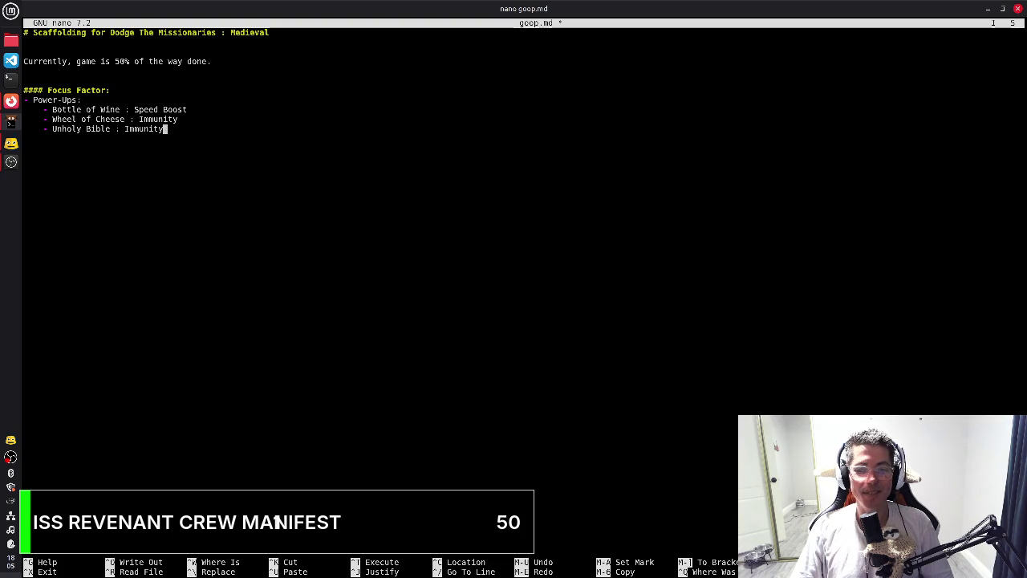
Save goop.md and start a fresh unindented line below the power-ups list
key(ctrl+s)
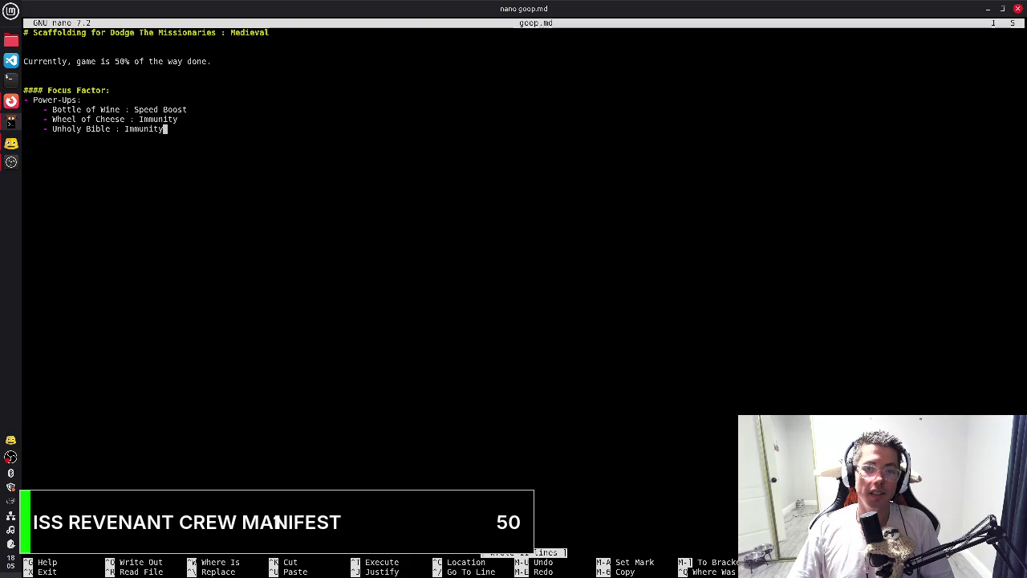
key(Return)
key(Return)
key(Return)
key(BackSpace)
key(BackSpace)
key(BackSpace)
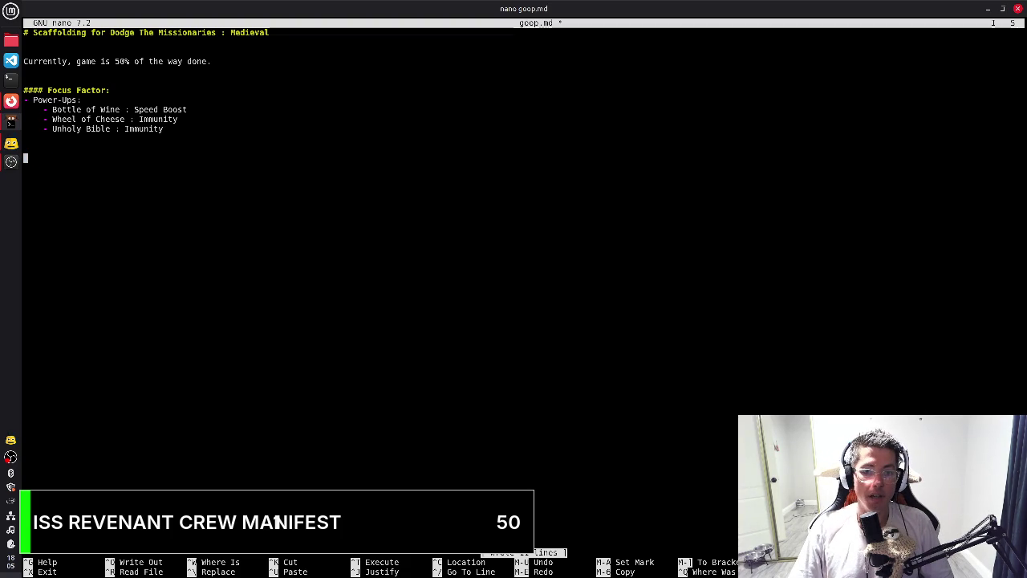
Add a '### Maps:' heading with an indented line beneath it
key(Return)
text(### )
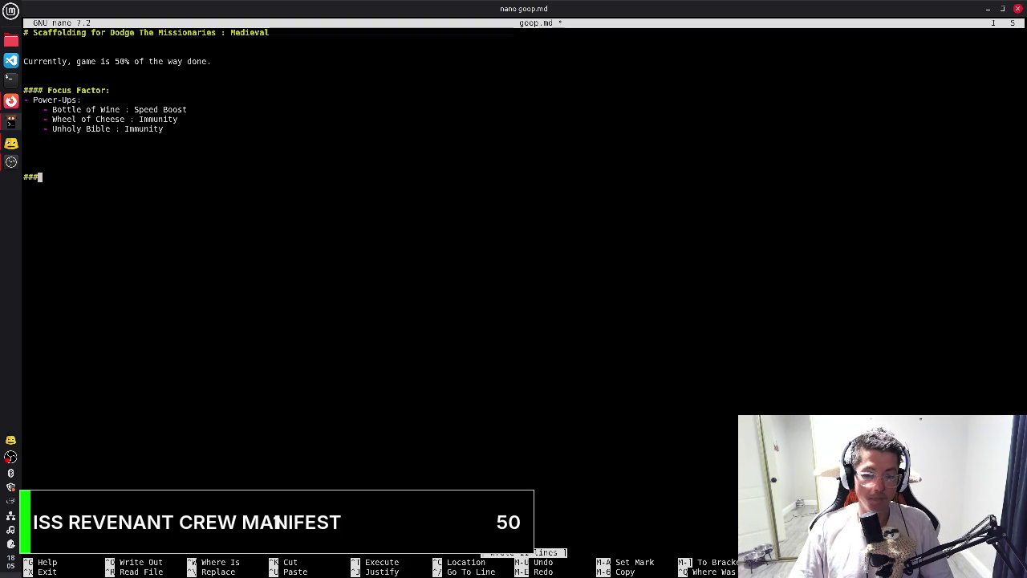
text(Maps)
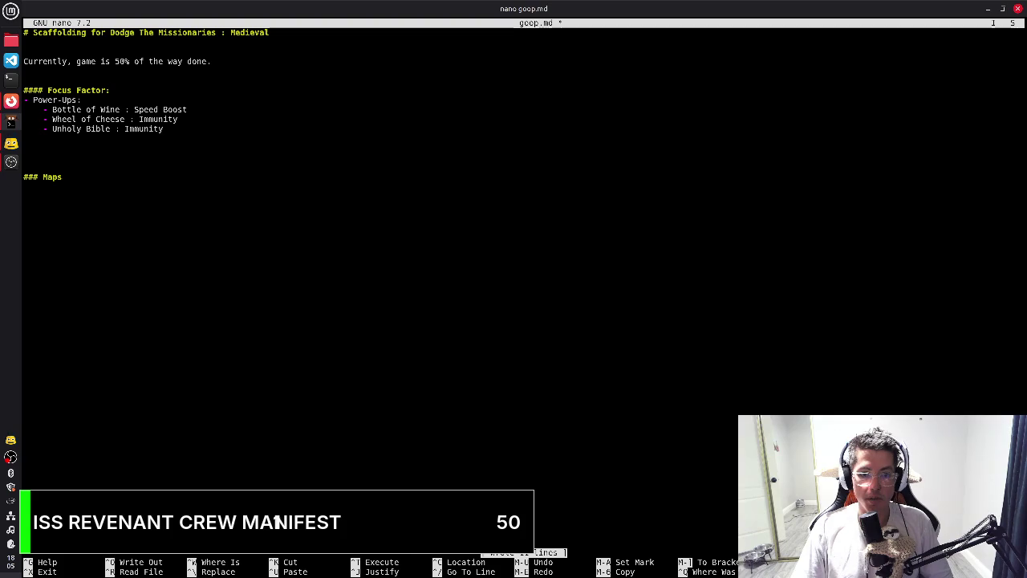
text(:)
key(Return)
key(Tab)
text(-)
key(BackSpace)
key(BackSpace)
key(BackSpace)
key(BackSpace)
key(BackSpace)
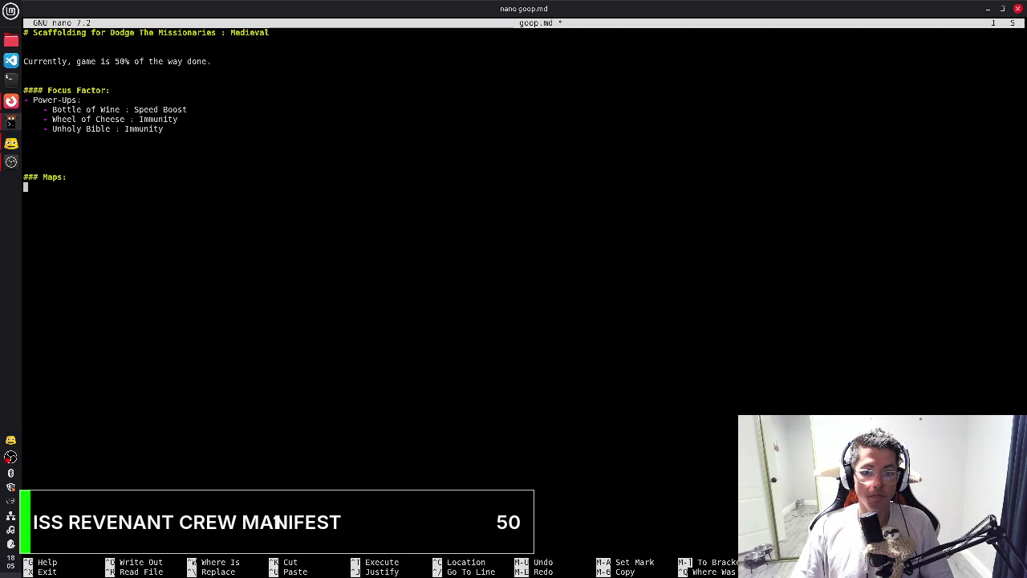
Describe the only map: a small village with farm houses and fields, dark overcast and heavy fog
text(Currently on)
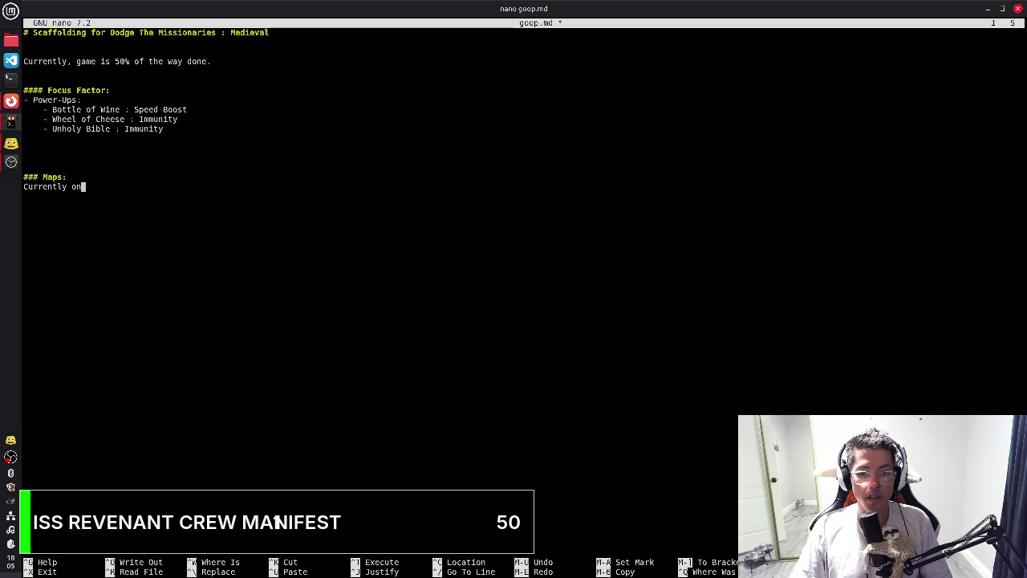
text(le)
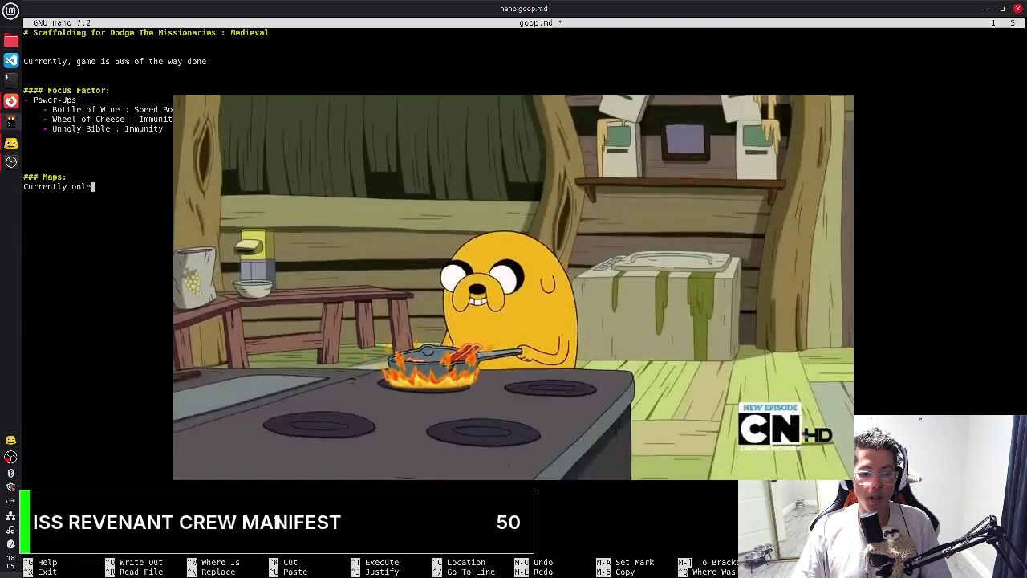
key(BackSpace)
key(BackSpace)
key(BackSpace)
text(ly)
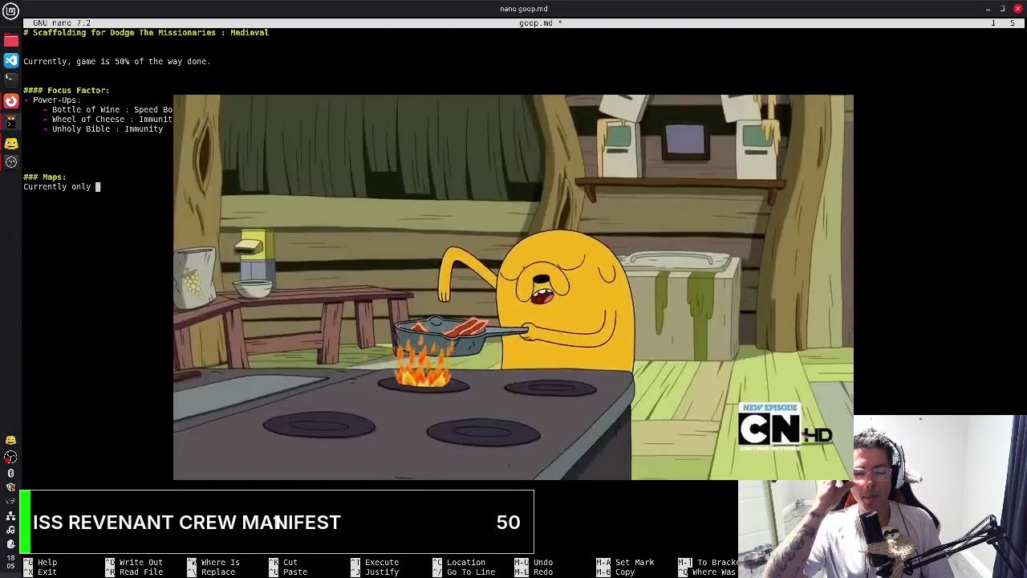
text( one)
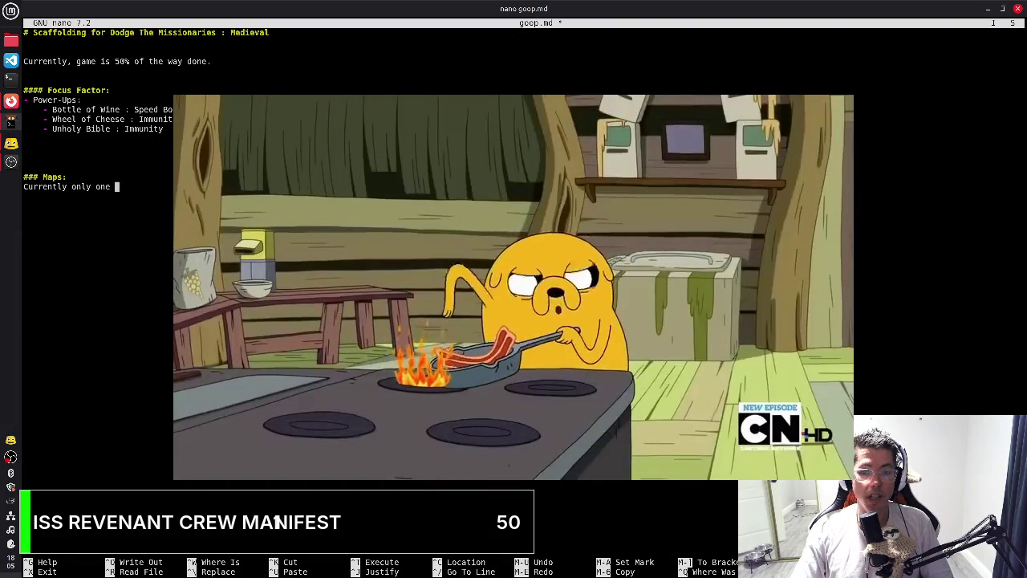
text( ma)
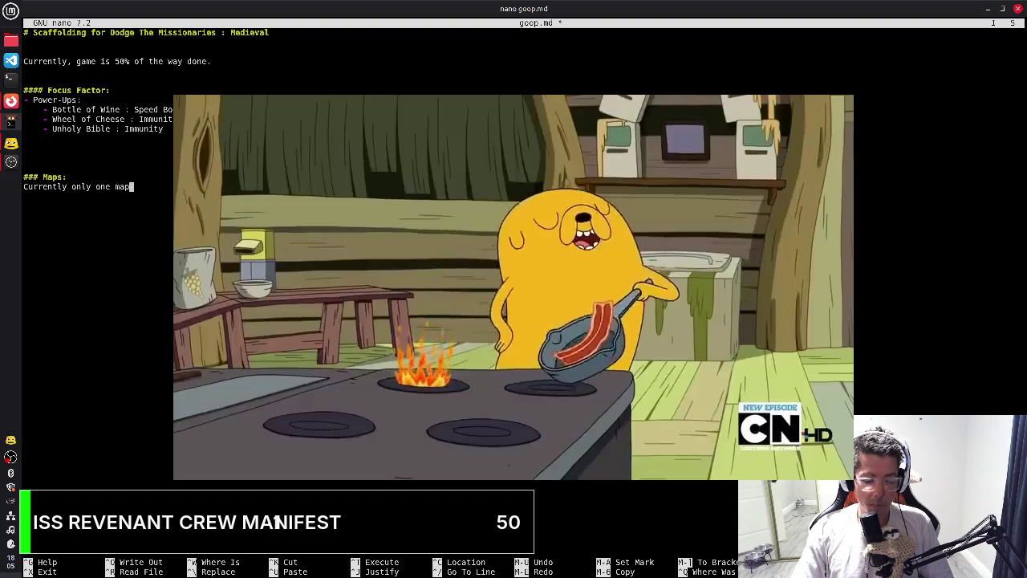
text(p)
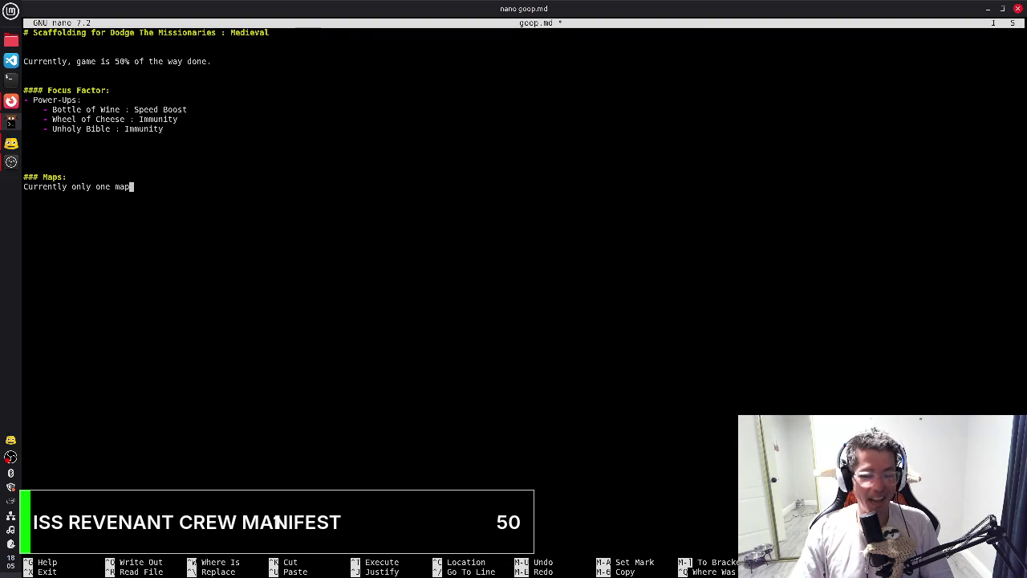
text(; small village )
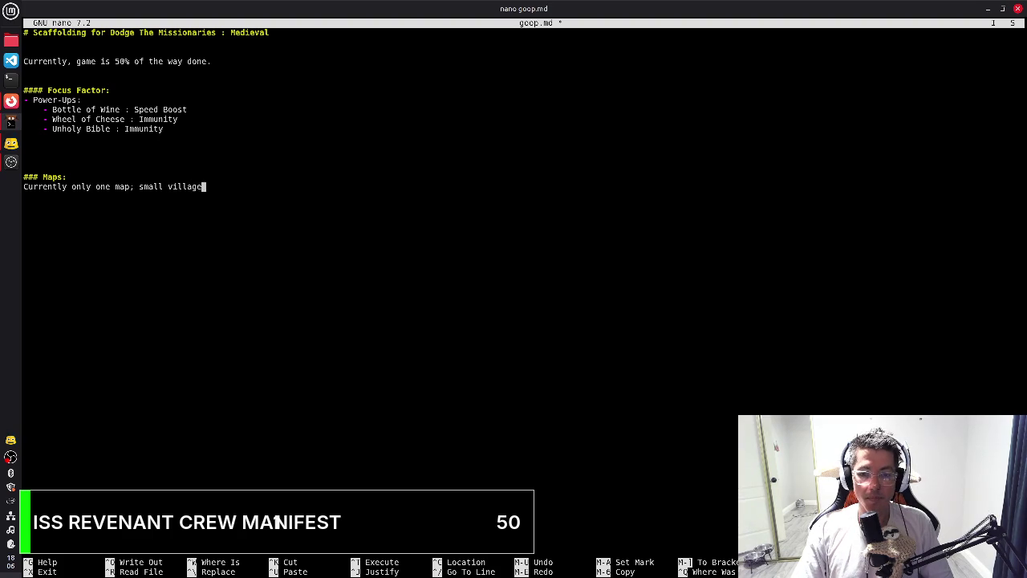
text(with farm houses )
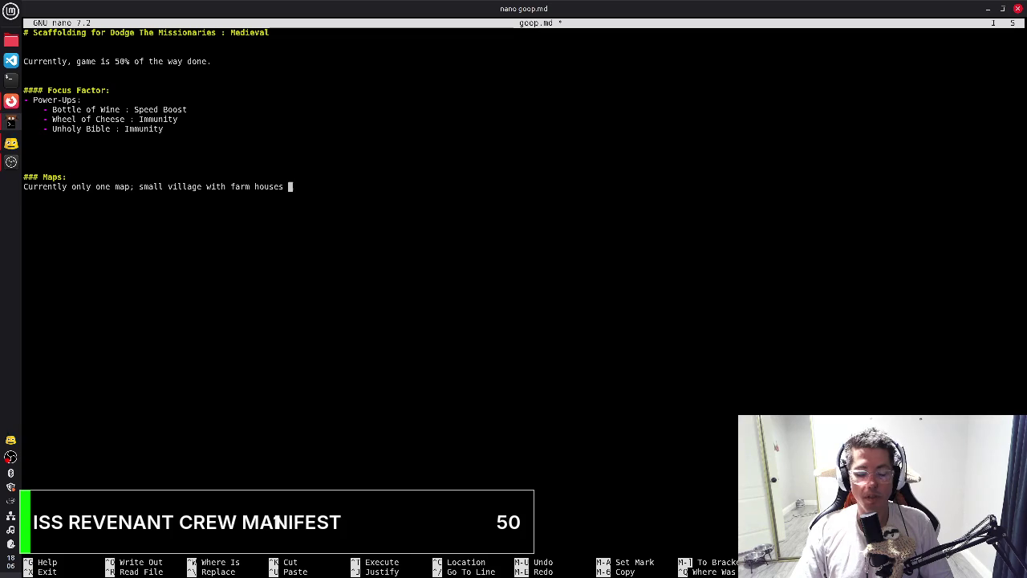
text(and fields. )
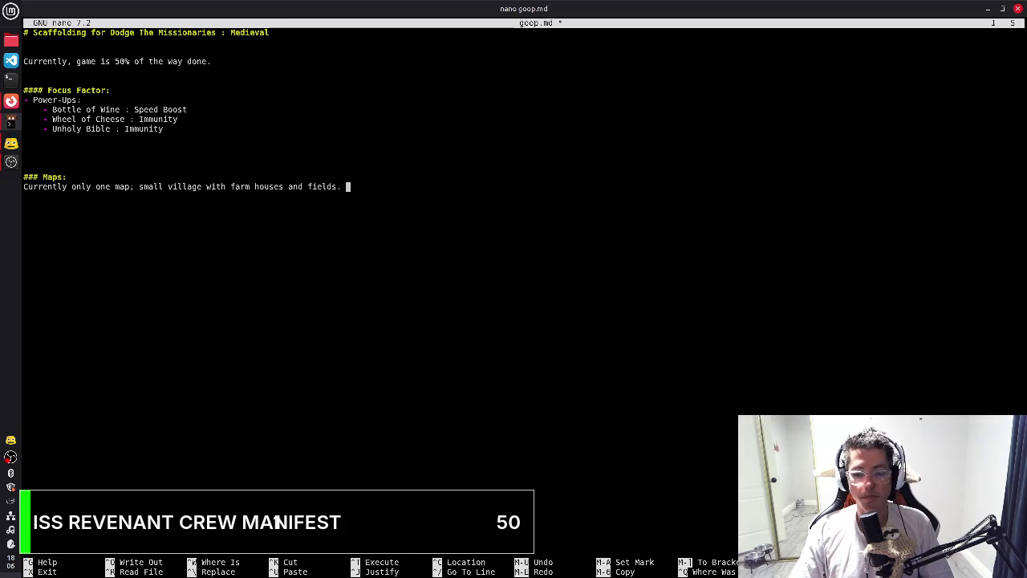
text(A dark overcast and heavy f)
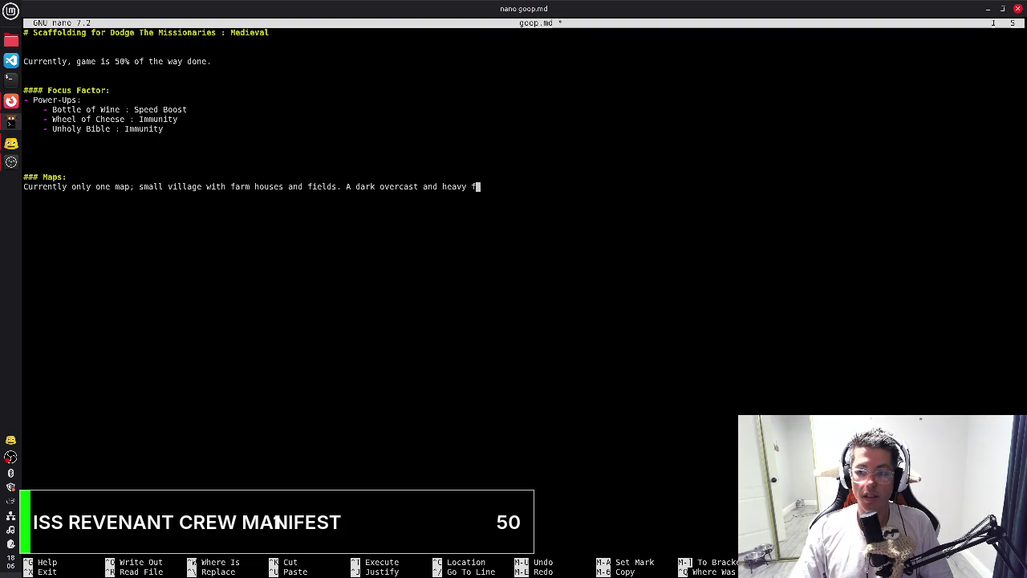
text(og.)
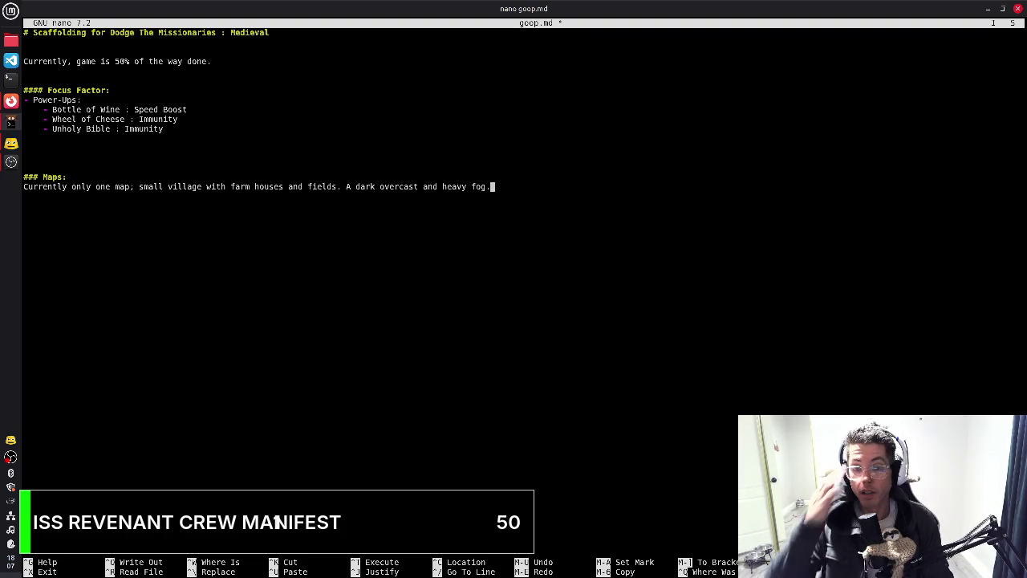
Begin an italic '*Ideas' subheading on a new line below the map description
key(Return)
key(Return)
text(-)
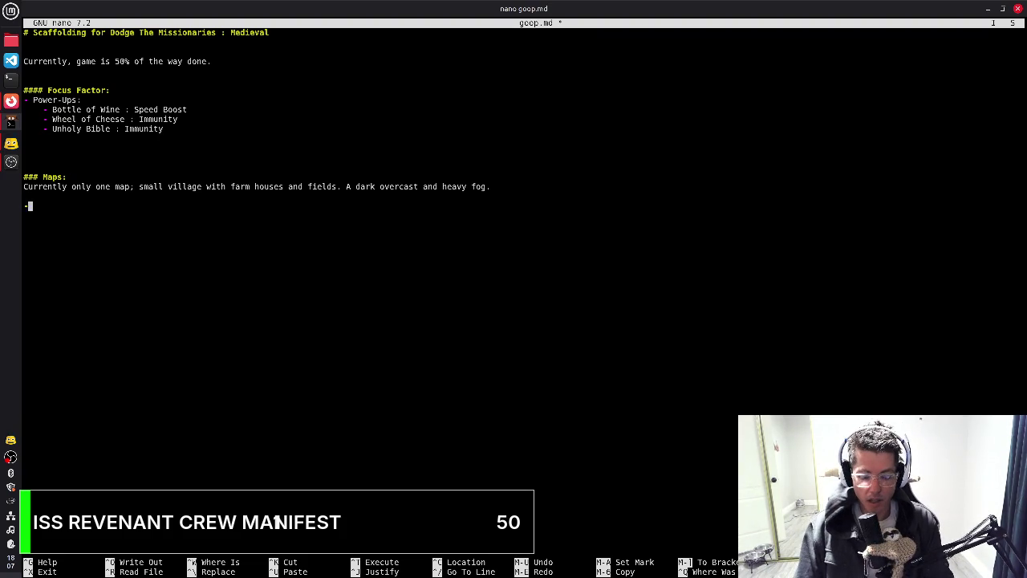
key(BackSpace)
key(BackSpace)
key(BackSpace)
text(###)
key(BackSpace)
key(BackSpace)
key(BackSpace)
text(*)
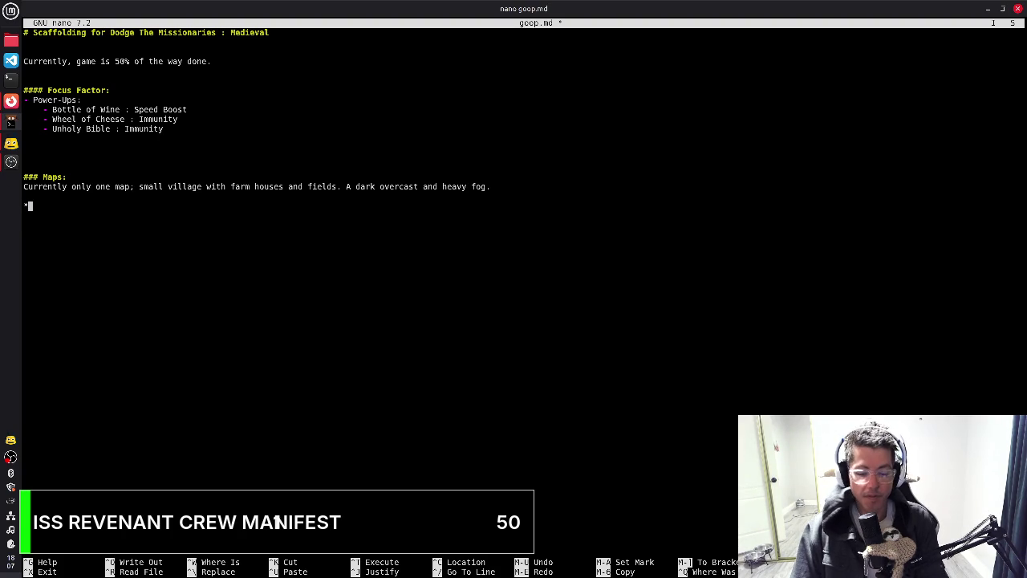
text(Ideas d)
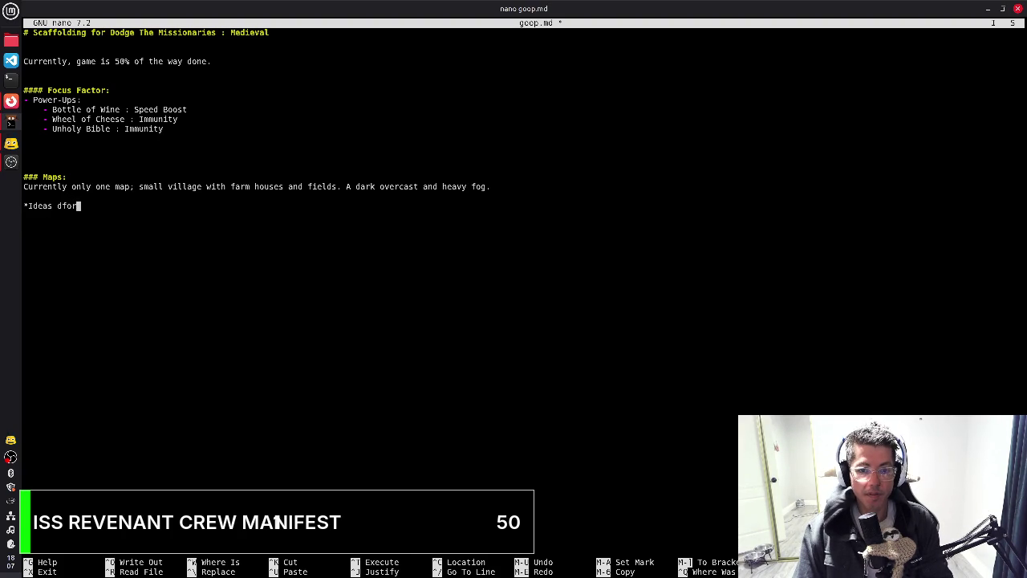
Complete the '*Ideas for other maps*' subheading and begin numbered item '1.' beneath it
key(BackSpace)
text(for other maps*)
key(Return)
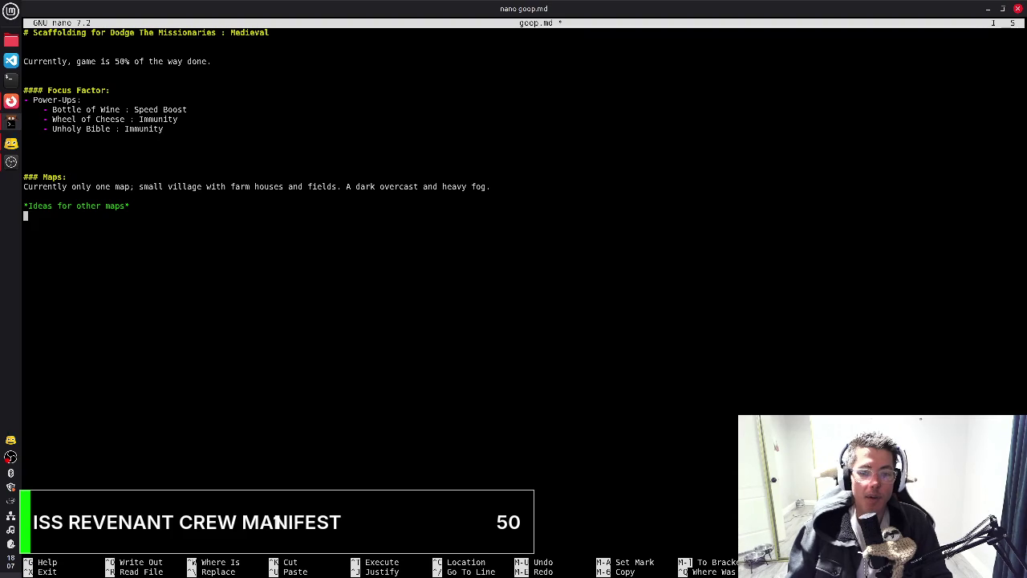
key(alt+Tab)
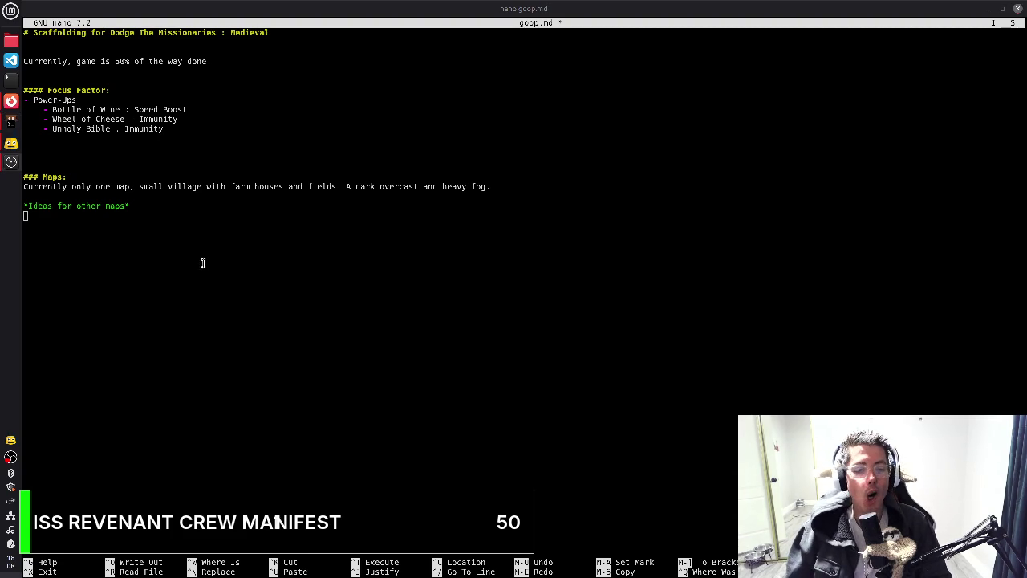
click(180, 223)
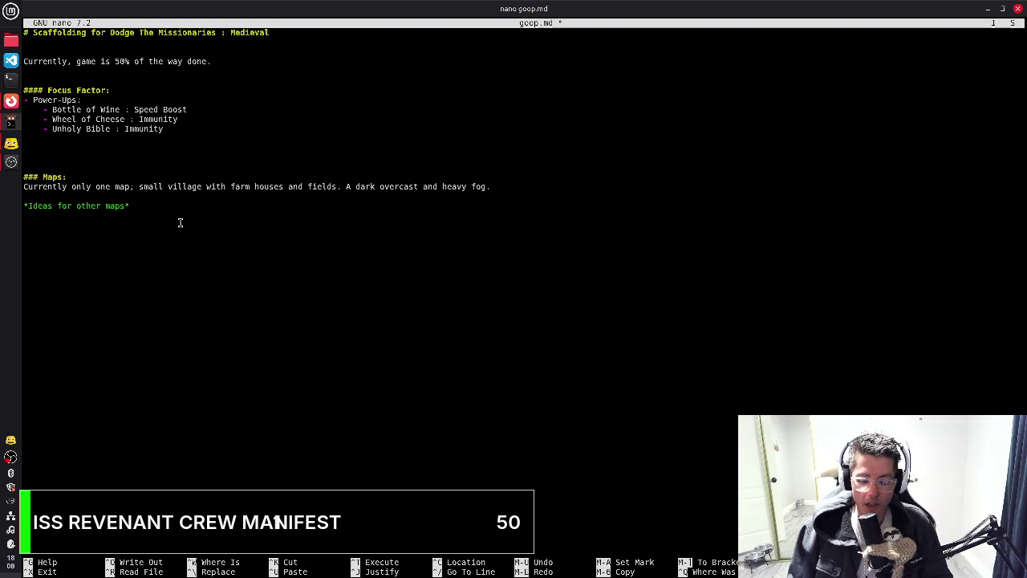
text(1.)
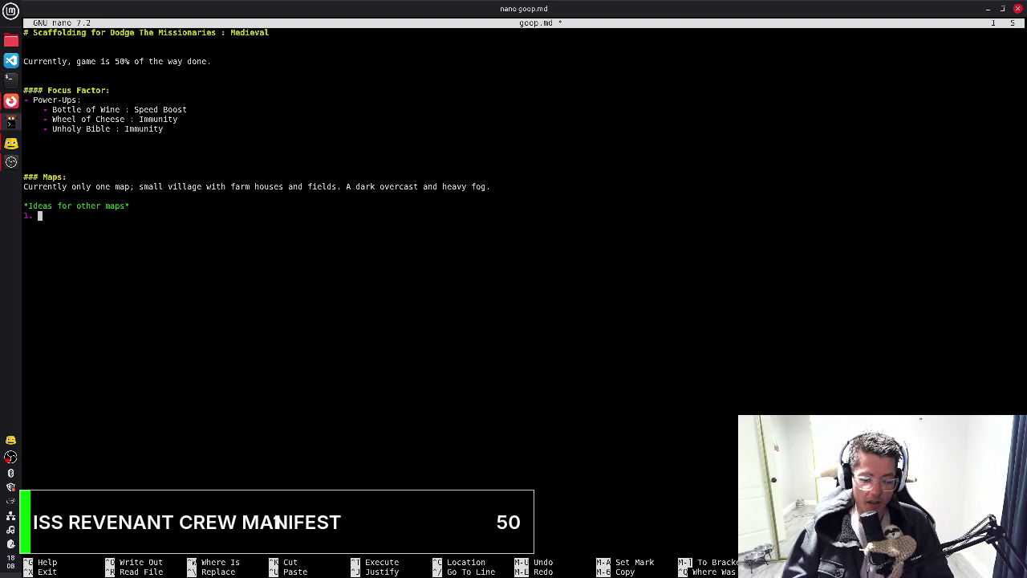
List map ideas 1 and 2: Exterior of Castle Walls and Outer City inside the castle
text(Exterior of Castle Walls )
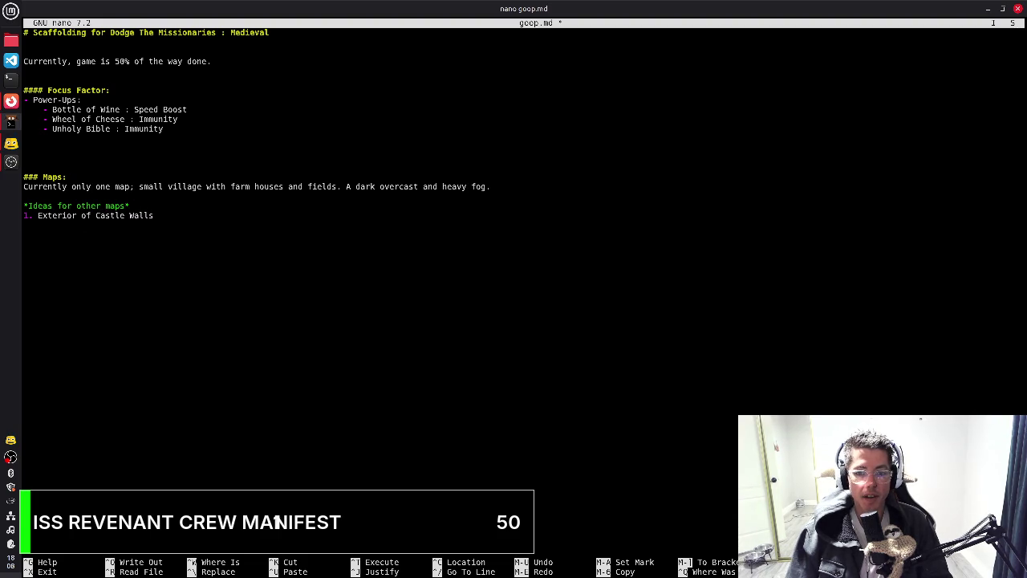
text(2. )
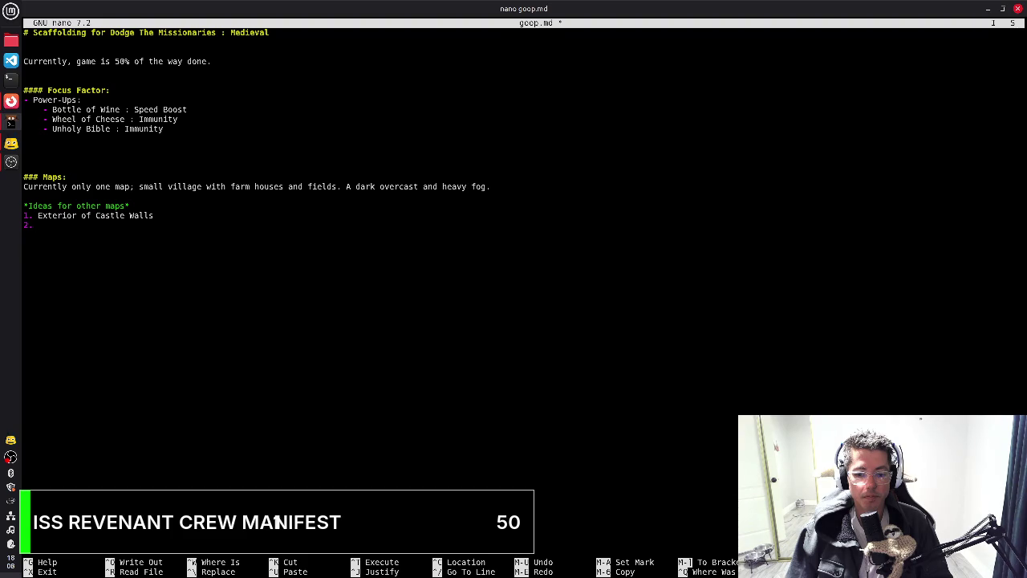
text(Outer City )
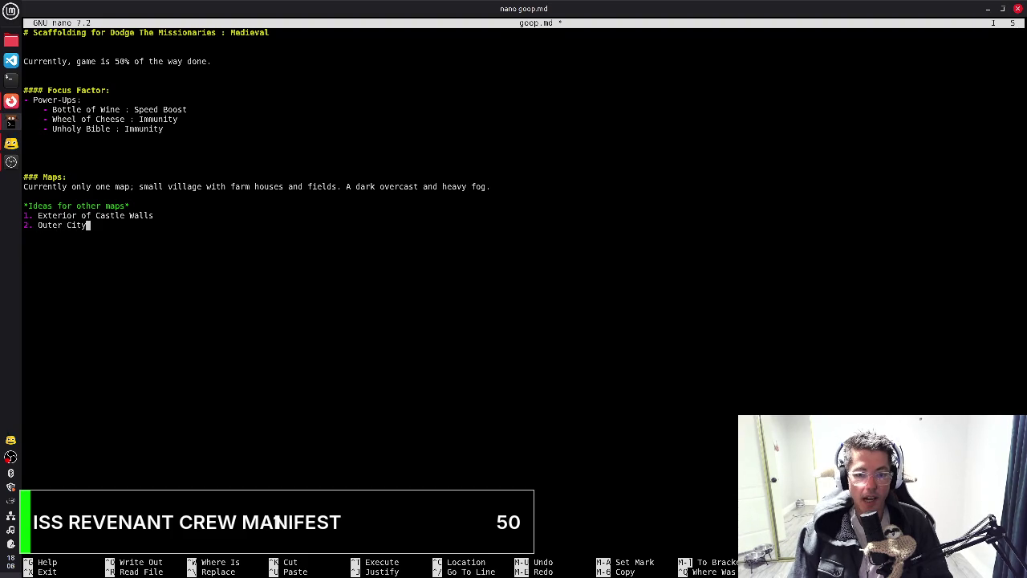
text( in)
key(BackSpace)
key(BackSpace)
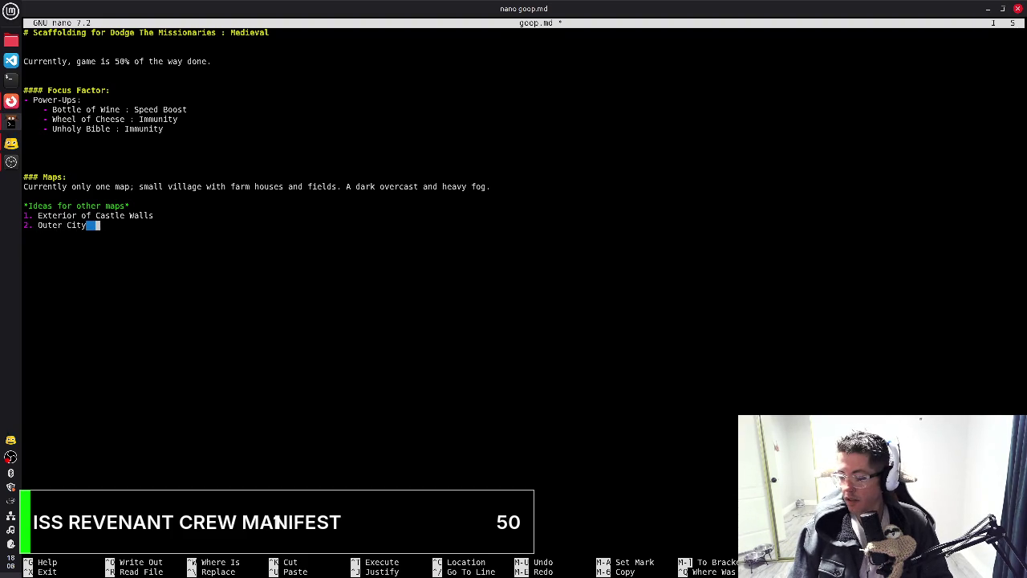
key(BackSpace)
text(inside the castle)
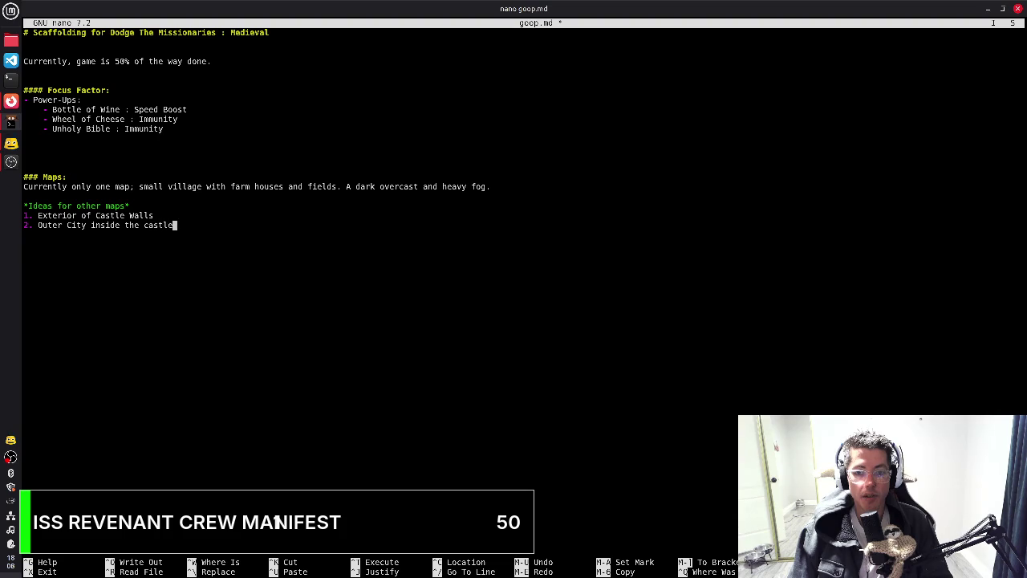
key(Return)
Add item 3, 'Cathedral sector (churches / shops / etc)'
text(3. Inside)
key(BackSpace)
key(BackSpace)
key(BackSpace)
key(BackSpace)
key(BackSpace)
key(BackSpace)
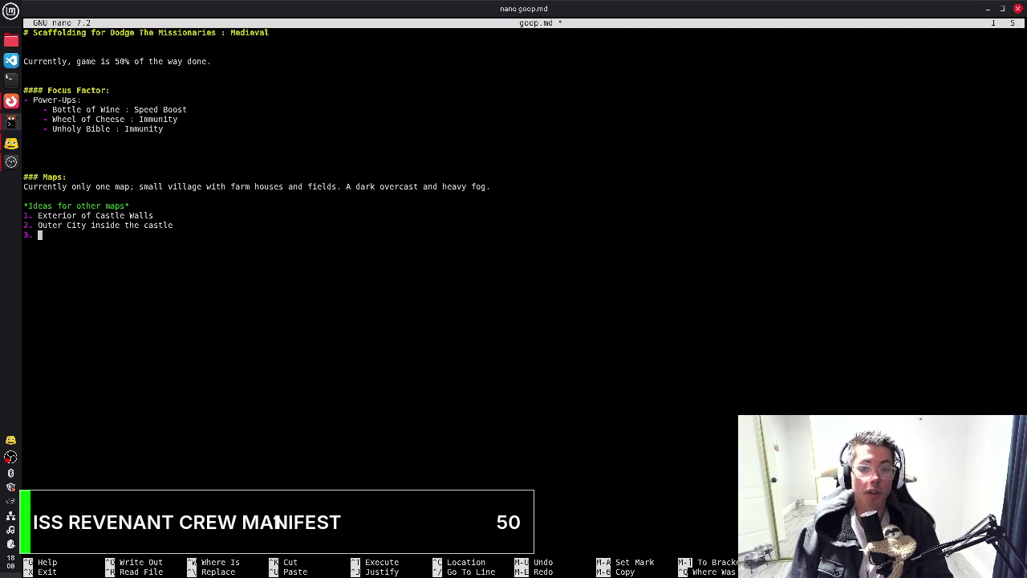
text(Cathedral)
key(BackSpace)
key(BackSpace)
key(BackSpace)
text(al)
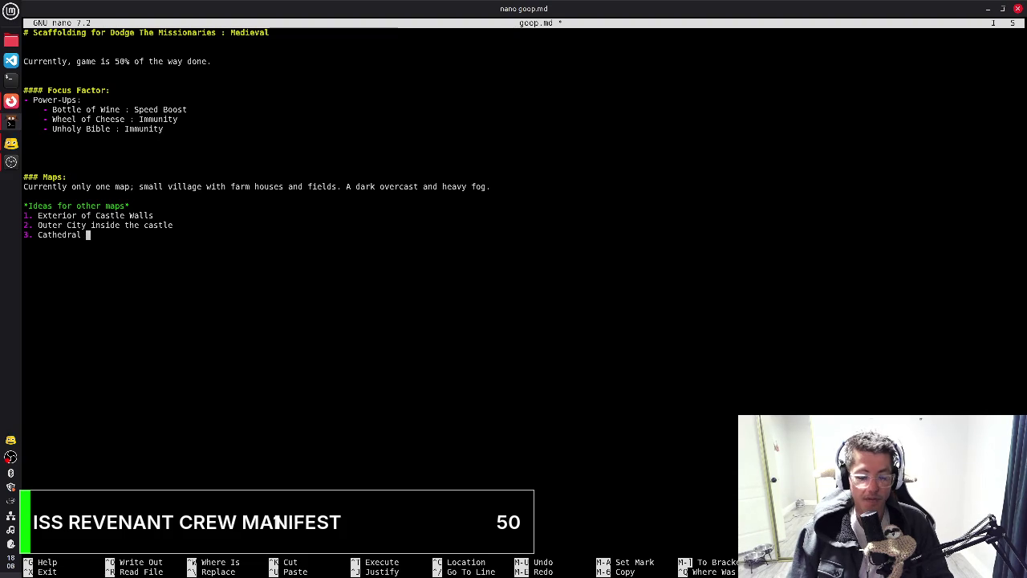
text(sector (churches / shops / etc))
key(Return)
text(4.)
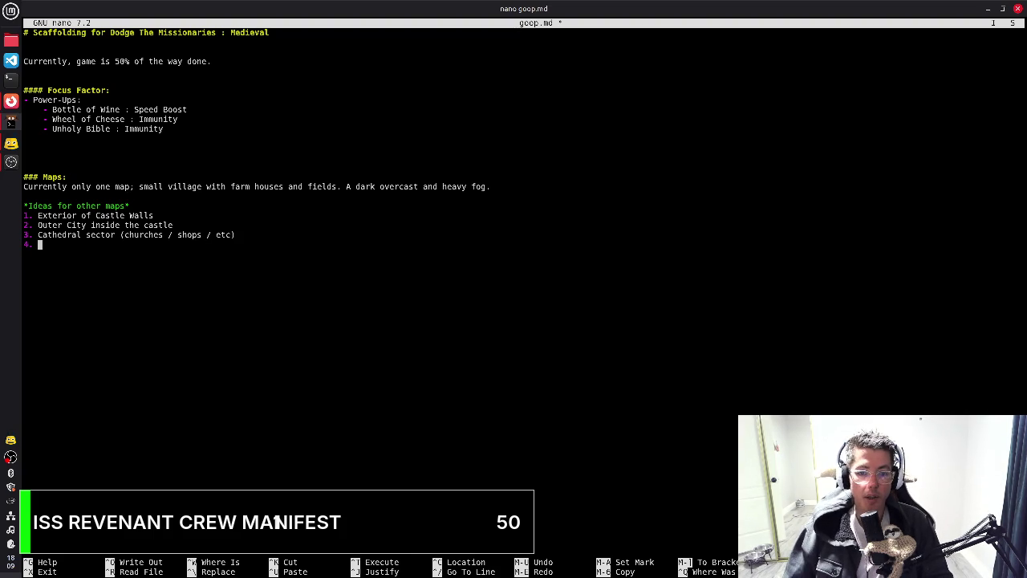
Add item 4, Inner City, and begin item 5
text(Inner )
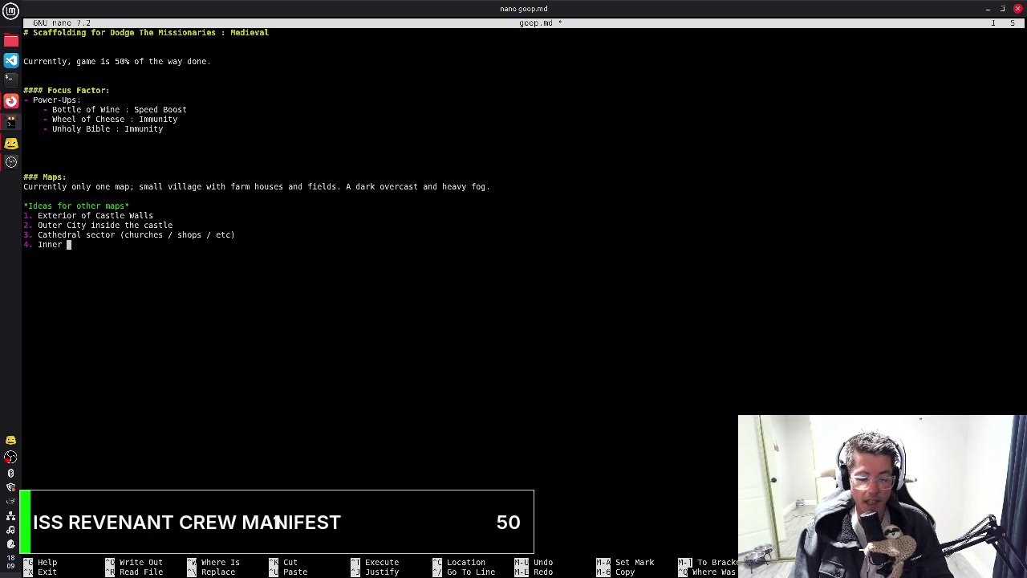
text(City)
key(Return)
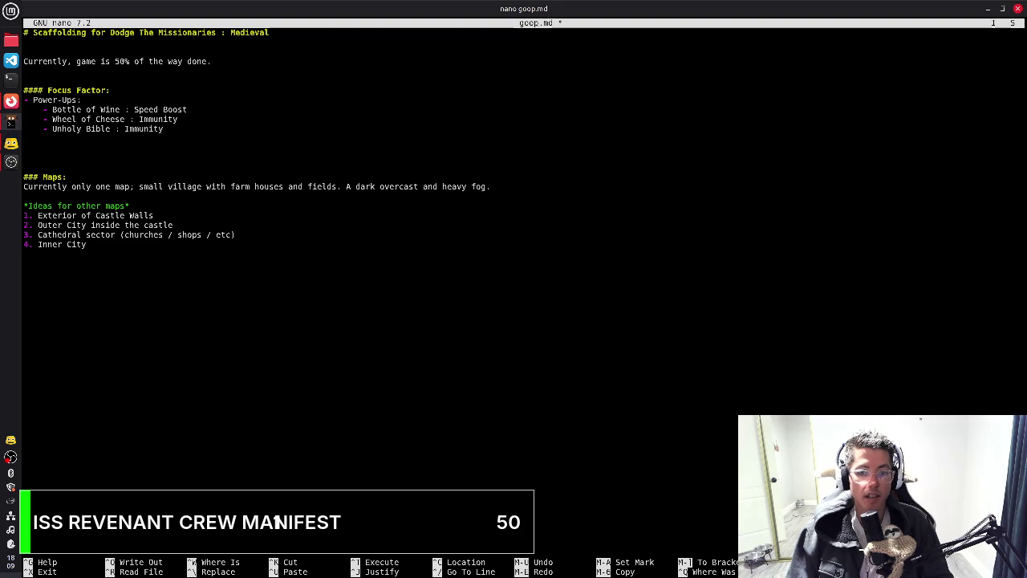
text(5. )
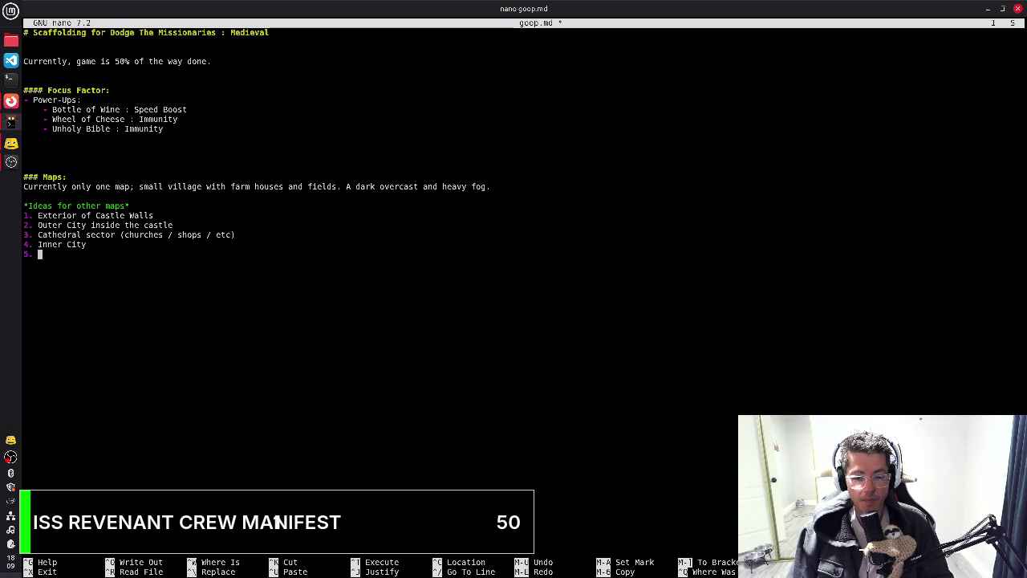
text(Castle)
key(BackSpace)
key(BackSpace)
key(BackSpace)
key(BackSpace)
key(BackSpace)
key(BackSpace)
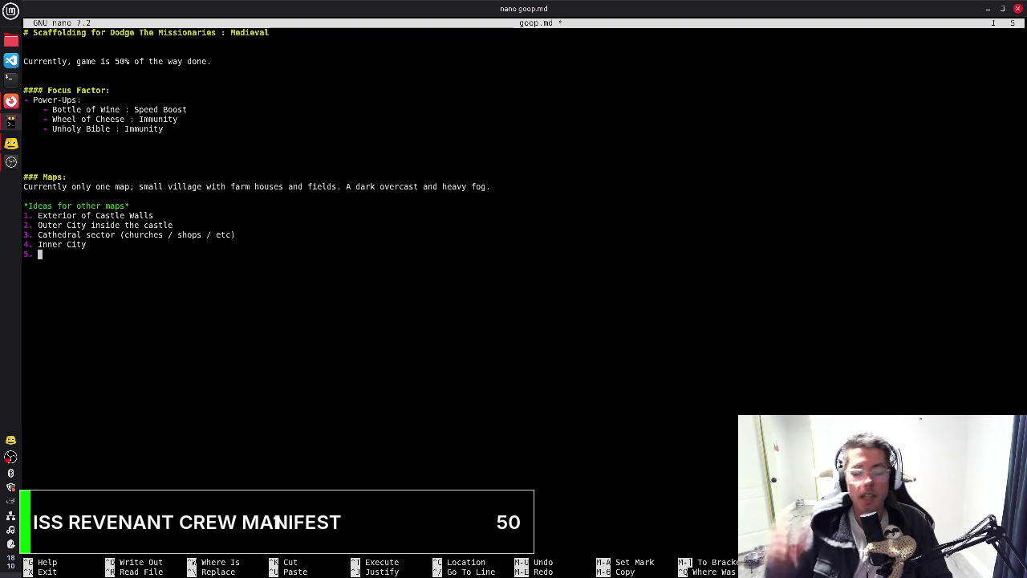
Add map ideas 5–7: Castle Foyer, Castle Hall and Castle Chanbers, removing the stray J
text(Castle )
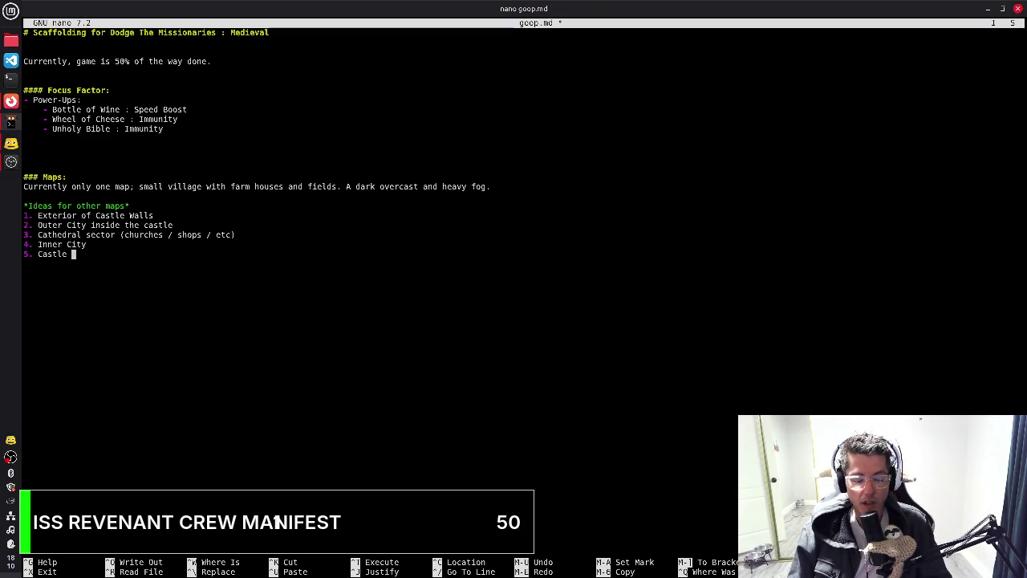
text(Foyer)
key(Return)
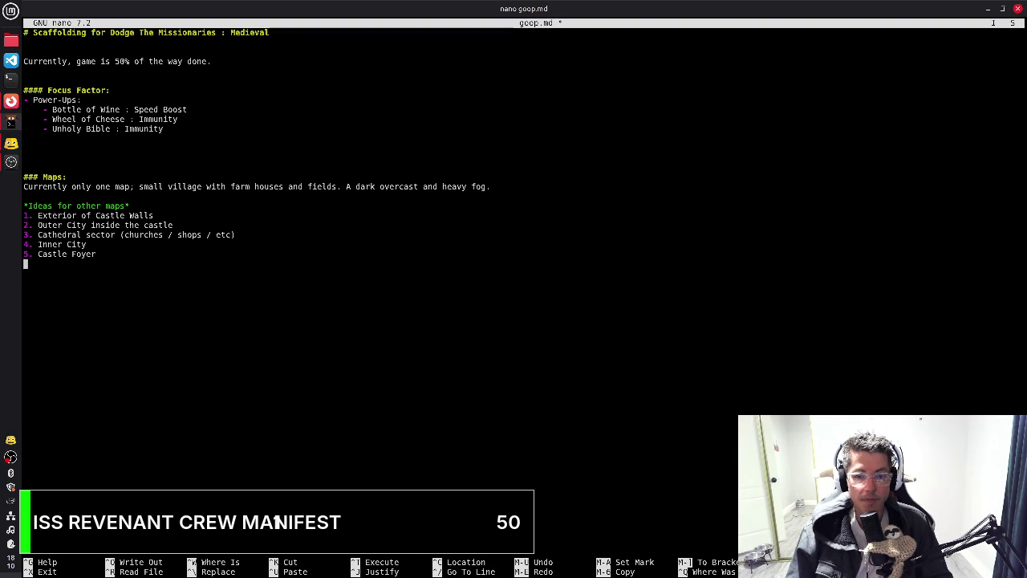
text(6. Castle HJall)
key(Left)
key(Left)
key(Left)
Save goop.md and move to the Ideas subheading, selecting its words
key(Left)
key(Delete)
key(End)
key(Return)
text(7. Castle Chanbers)
key(ctrl+o)
key(Return)
key(Up)
key(Up)
key(Up)
key(Up)
key(Up)
key(Up)
key(Up)
key(End)
key(Left)
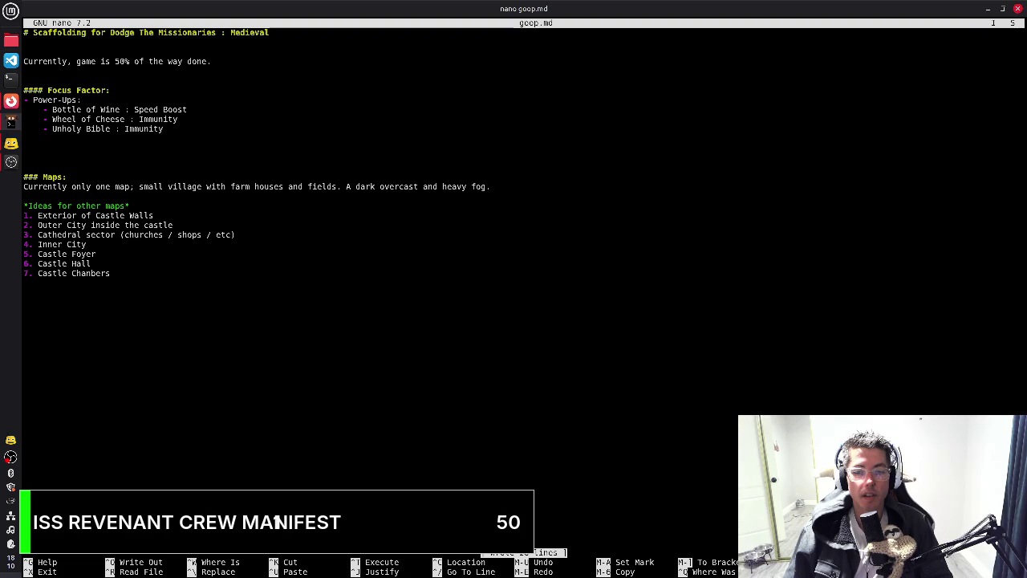
key(shift+Left)
key(shift+Left)
key(shift+Left)
Replace the 'Ideas for other maps' subheading text with 'Next Maps Timeline'
key(shift+Left)
key(shift+Left)
key(shift+Left)
key(shift+Left)
key(shift+Left)
key(shift+Left)
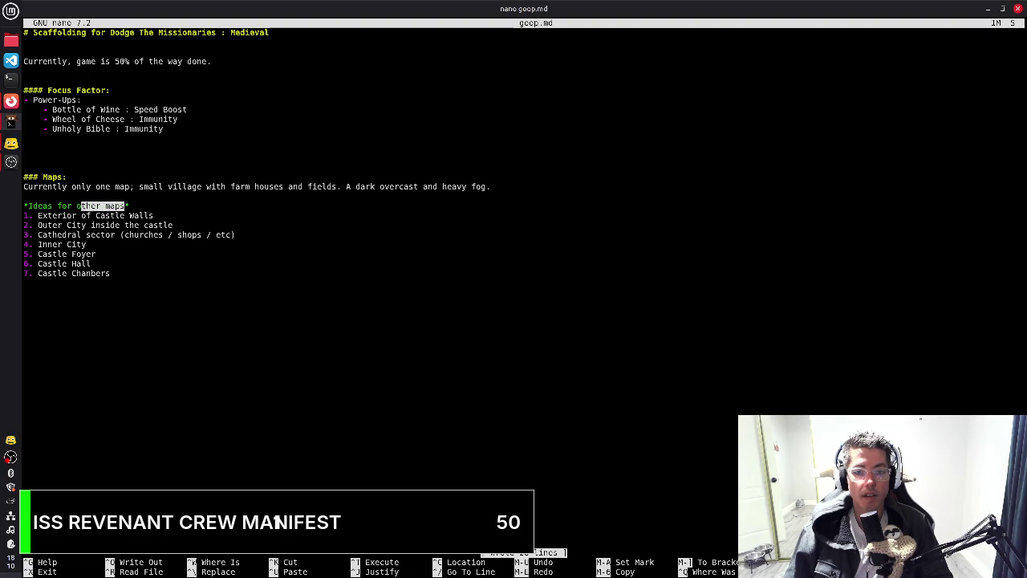
key(shift+Left)
key(shift+Left)
key(shift+Left)
key(shift+Left)
key(shift+Left)
key(shift+Left)
key(shift+Left)
key(shift+Left)
key(shift+Left)
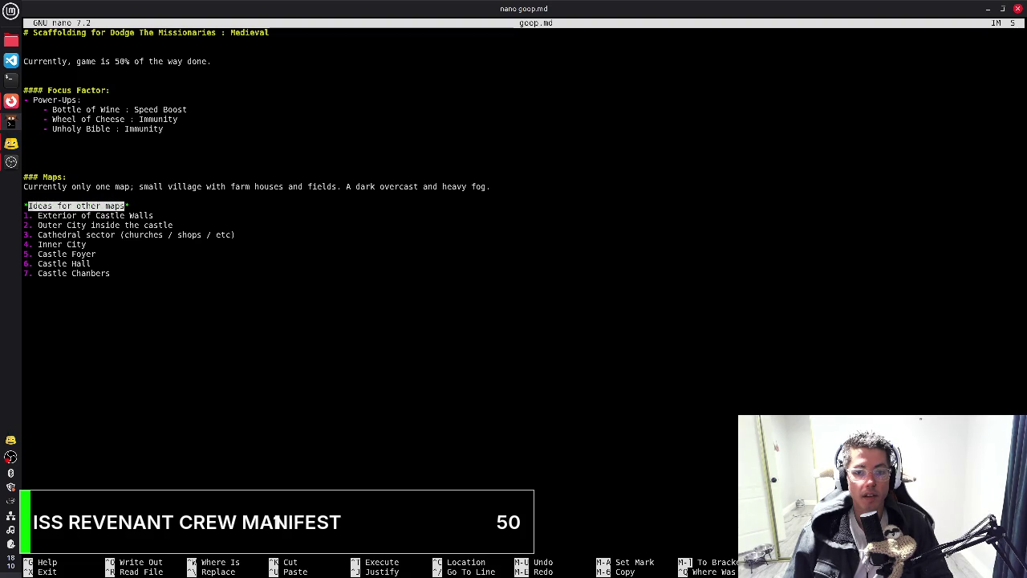
text(Next Maps Roadm)
key(BackSpace)
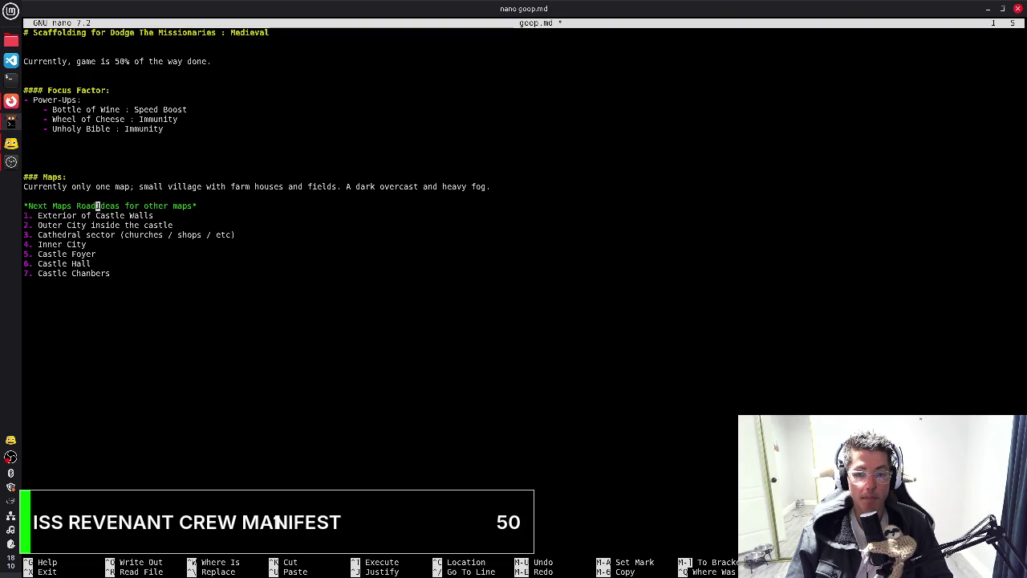
key(BackSpace)
key(BackSpace)
key(BackSpace)
text(Timeline)
key(shift+End)
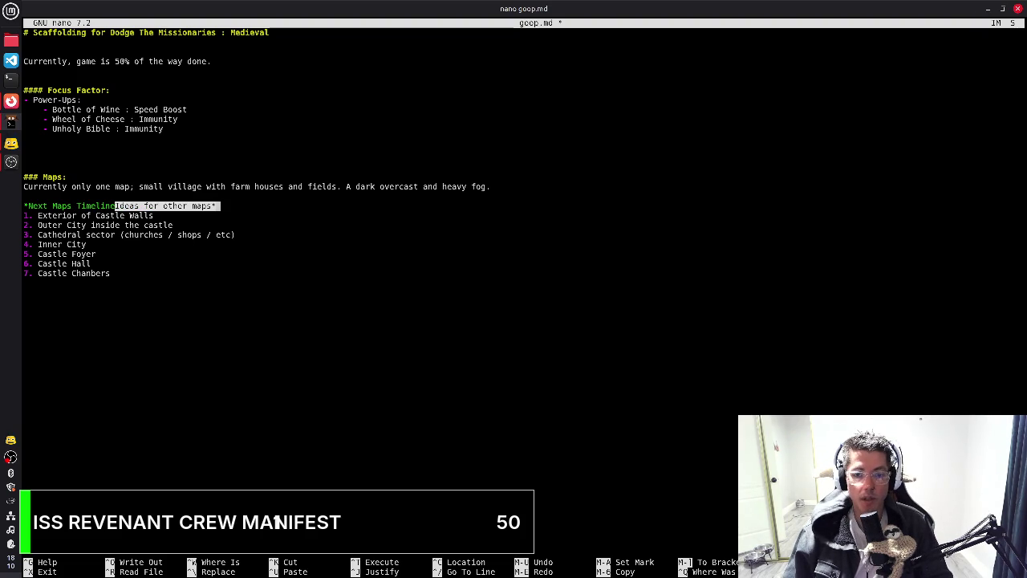
key(Delete)
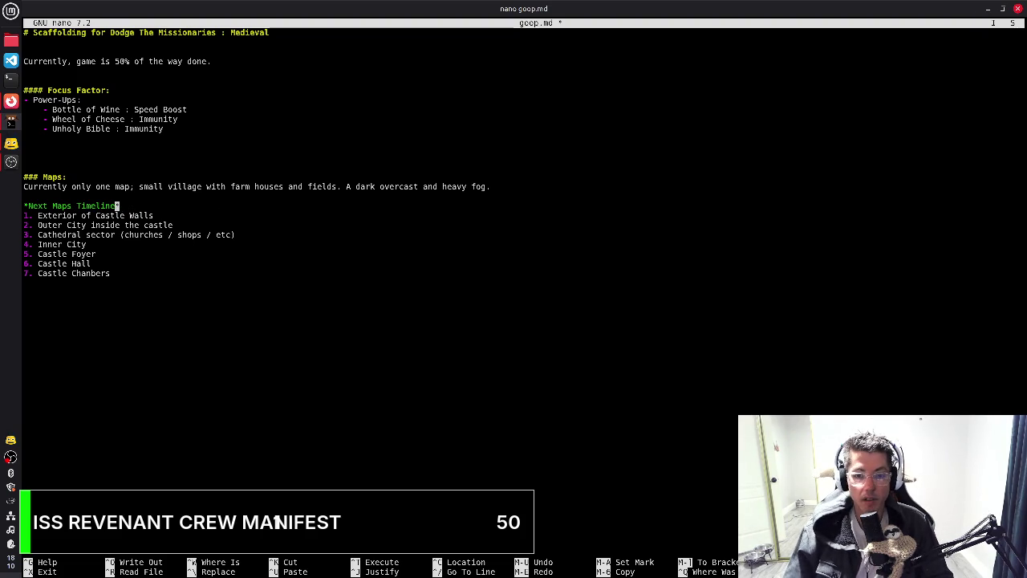
Save goop.md and move to the end of the Maps description
key(ctrl+o)
key(Return)
key(Down)
key(Down)
key(Down)
key(Down)
key(Down)
key(Down)
key(Up)
key(Up)
key(Up)
key(Up)
key(Up)
key(Up)
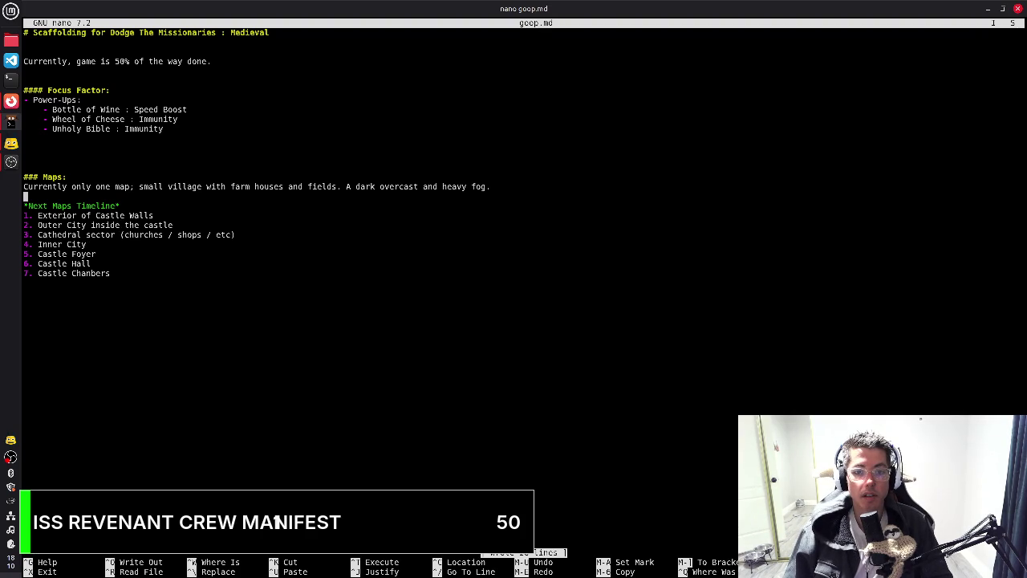
key(End)
key(Up)
key(Down)
key(Down)
key(Down)
key(Down)
key(Down)
key(Down)
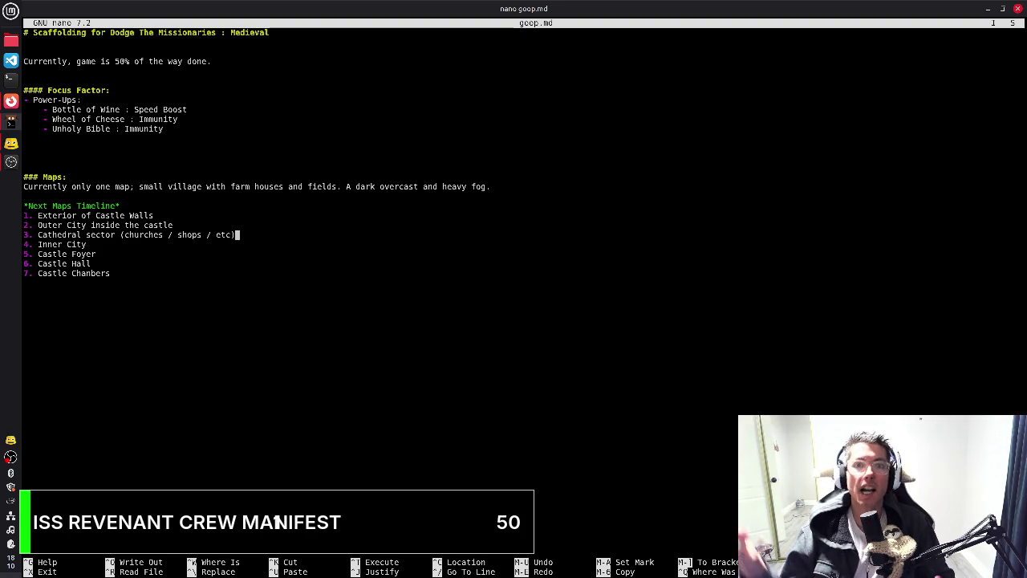
Remove the two blank lines above Maps, change it to '#### Maps:', and save
key(Up)
key(Up)
key(Up)
key(Up)
key(Up)
key(Up)
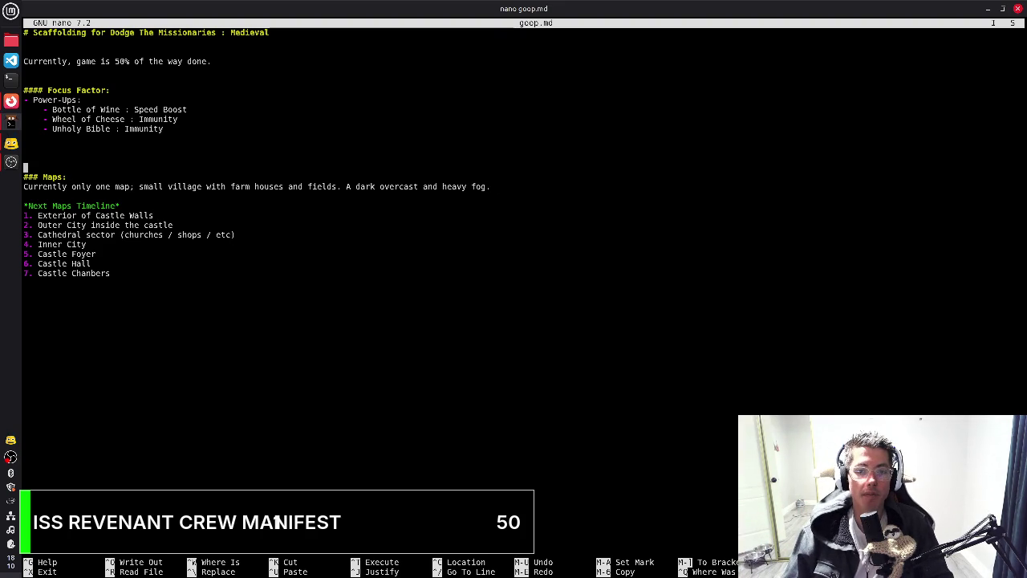
key(BackSpace)
key(Delete)
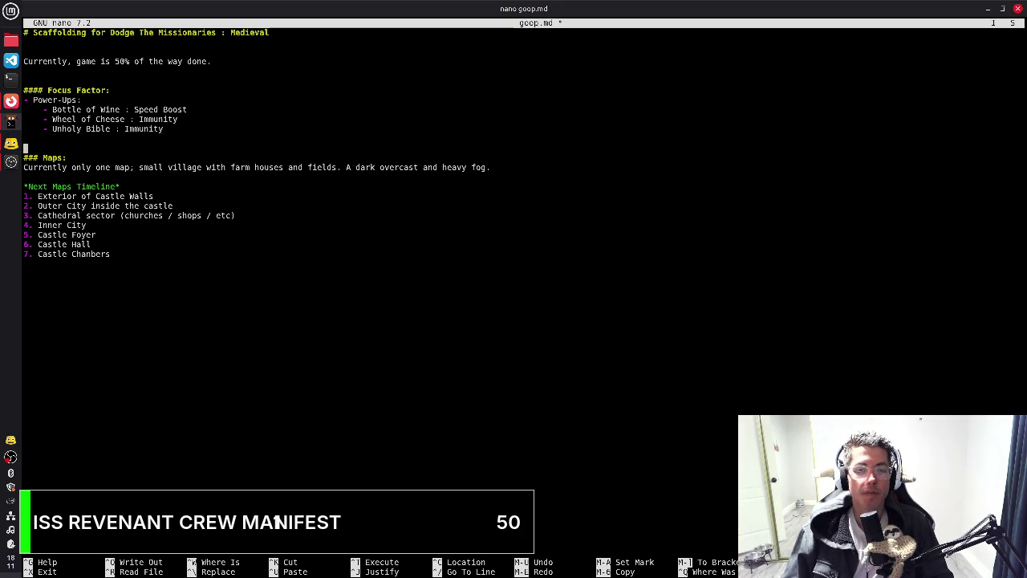
key(Right)
key(Right)
key(Right)
text(#)
key(End)
key(ctrl+o)
key(Return)
Jump to the top of the file and inspect the Wheel of Cheese entry
key(Down)
key(Down)
key(Down)
key(Down)
key(Down)
key(Down)
key(Up)
key(Up)
key(Up)
key(Up)
key(Up)
key(Up)
key(Up)
key(Up)
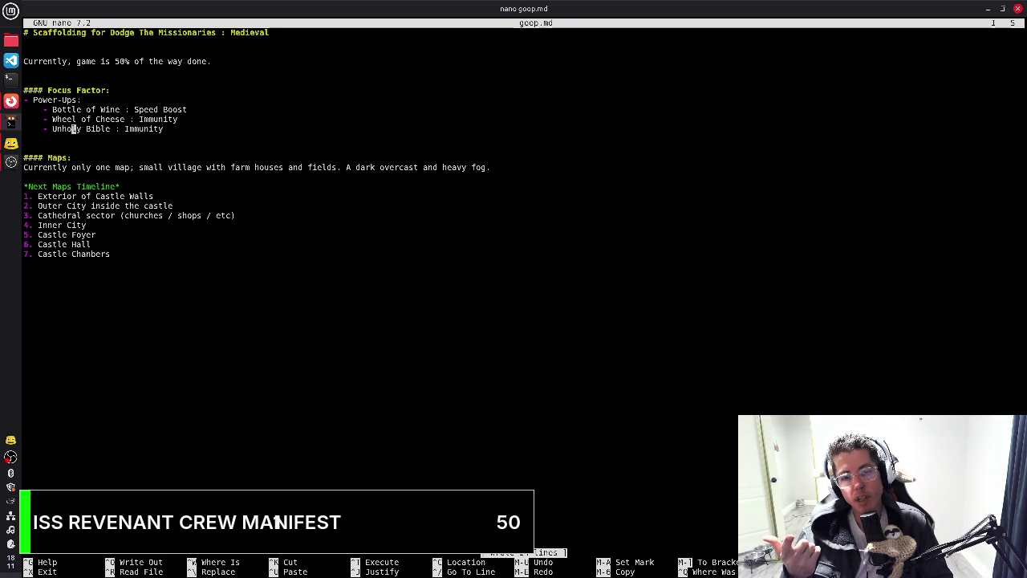
key(ctrl+Home)
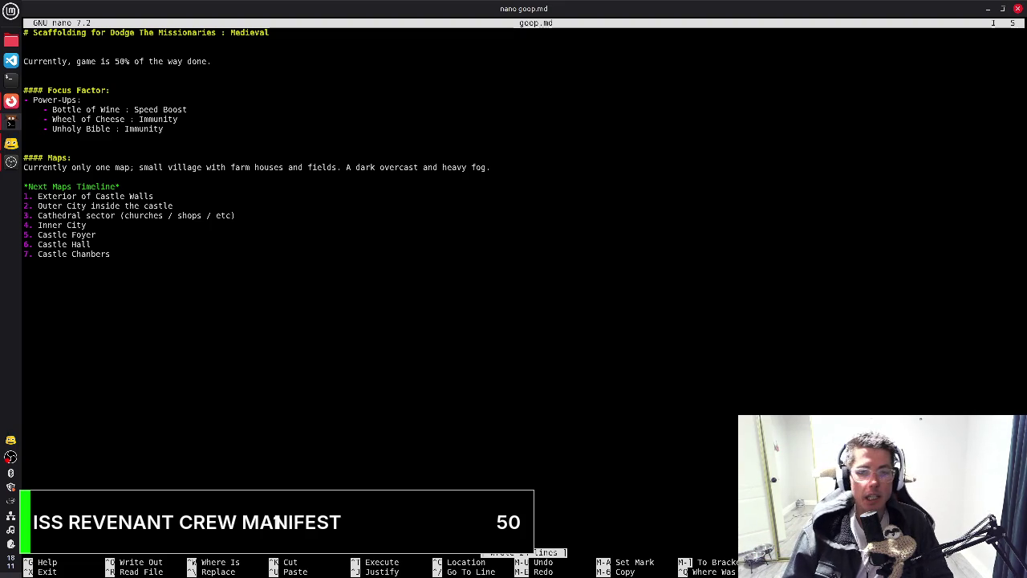
key(Down)
key(Down)
key(Down)
key(Down)
key(Down)
key(Down)
key(Down)
key(Down)
key(Down)
key(Down)
key(End)
key(Up)
key(End)
key(Home)
key(End)
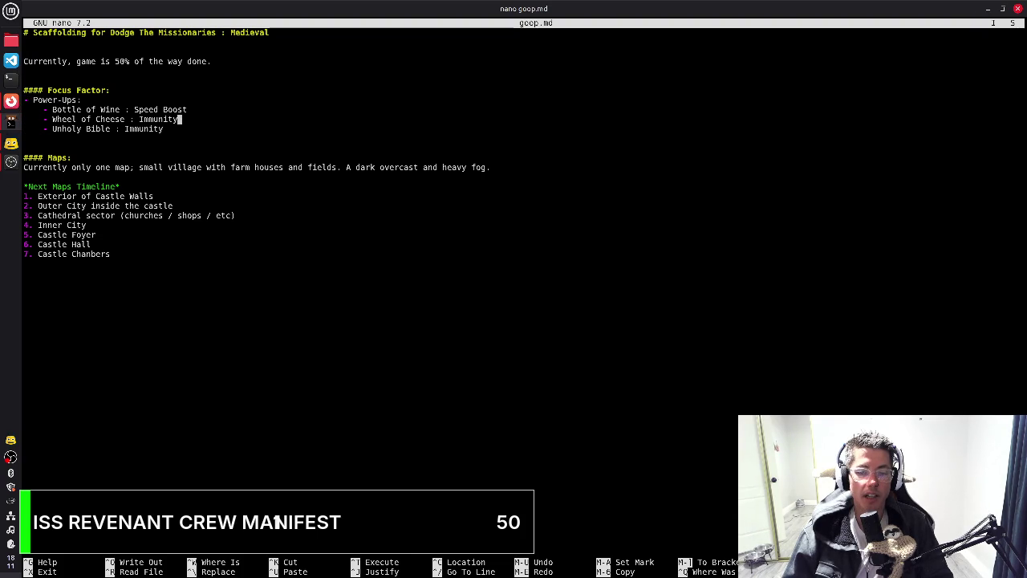
Review the Bottle of Wine and Unholy Bible power-up lines
key(Up)
key(End)
key(Home)
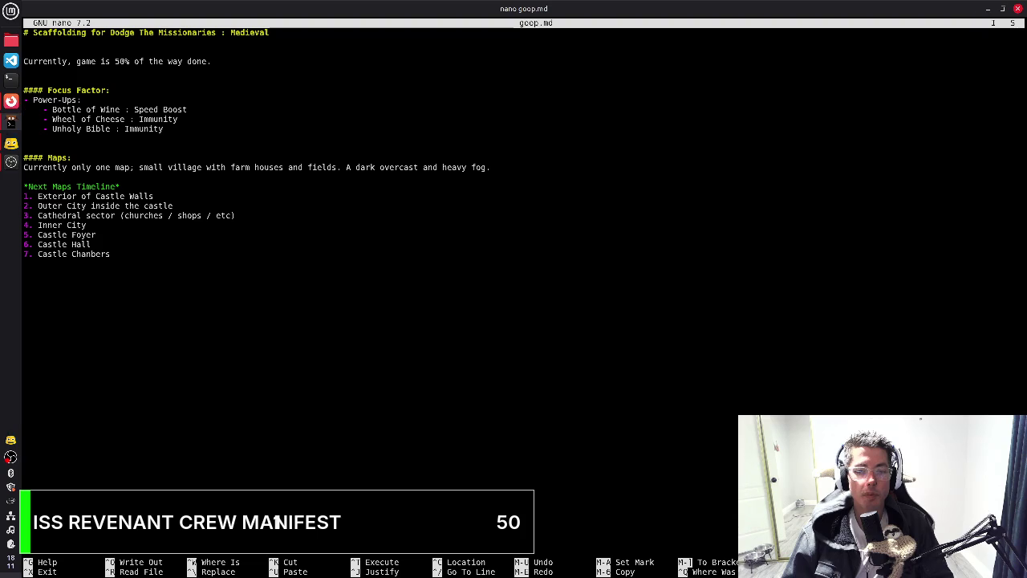
key(Down)
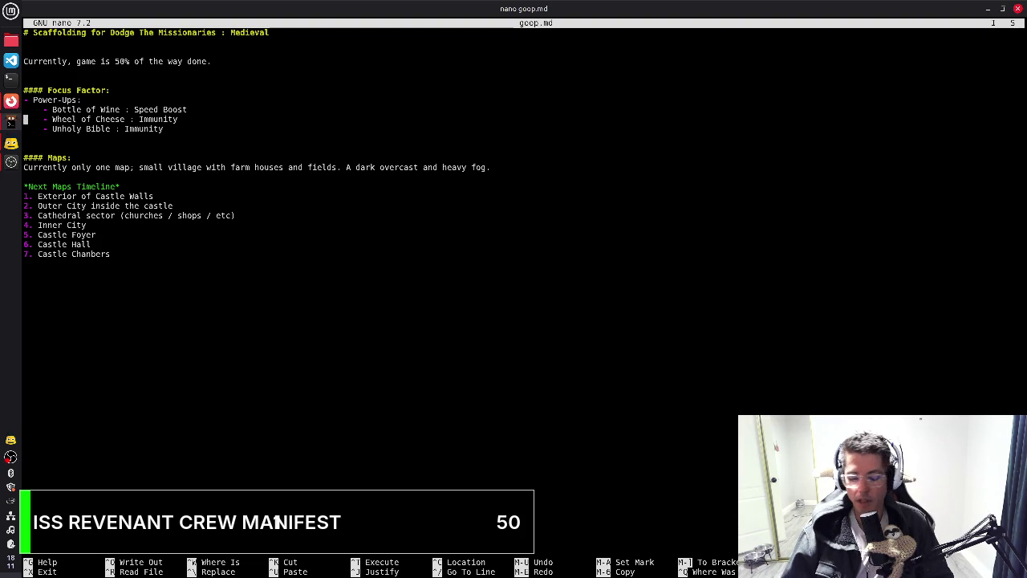
key(Down)
key(End)
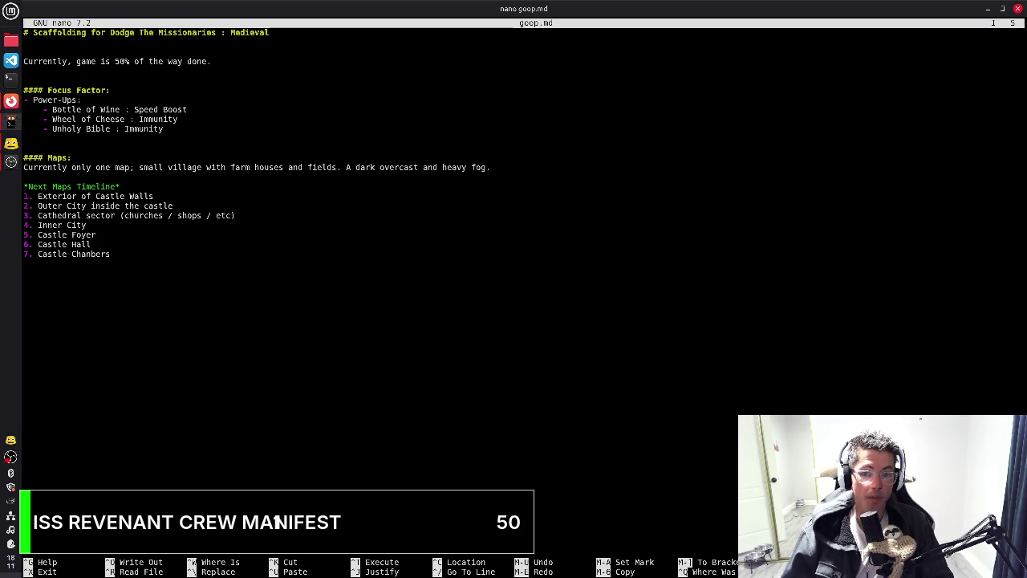
key(Up)
key(Down)
key(Down)
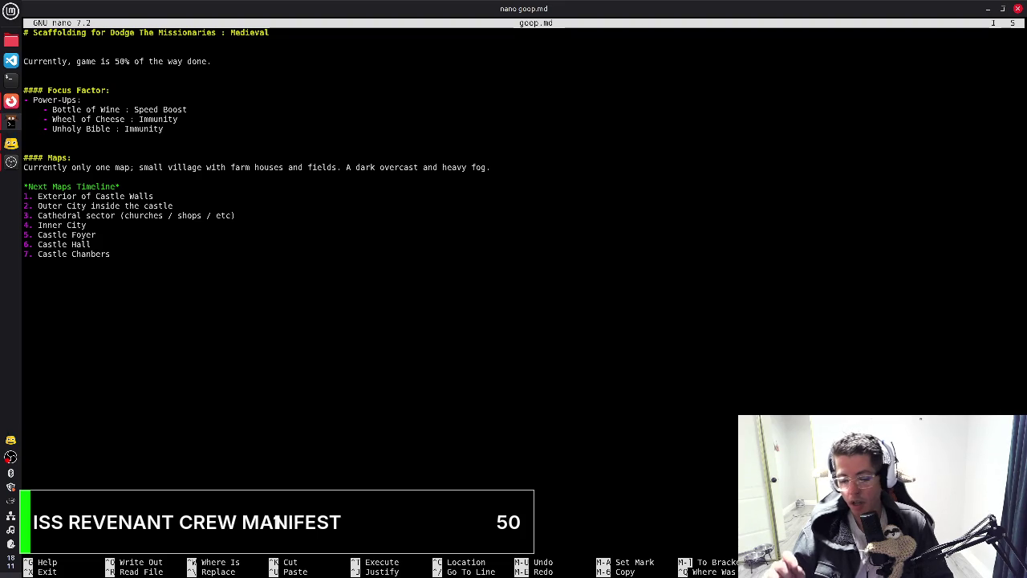
Add '- Bread Loaf : Speed Boost (3.5s)' on a new line below Bottle of Wine
key(Up)
key(Up)
key(End)
key(Return)
text(- )
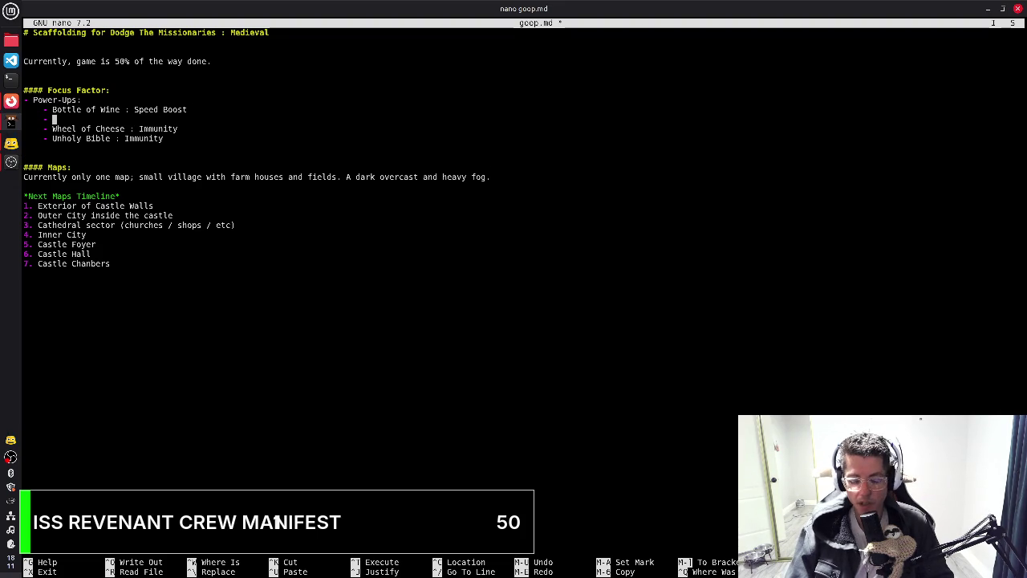
text(Bread Loaf : Sppeed)
key(BackSpace)
key(BackSpace)
key(BackSpace)
text(eed Boodty)
key(BackSpace)
key(BackSpace)
key(BackSpace)
text(st ()
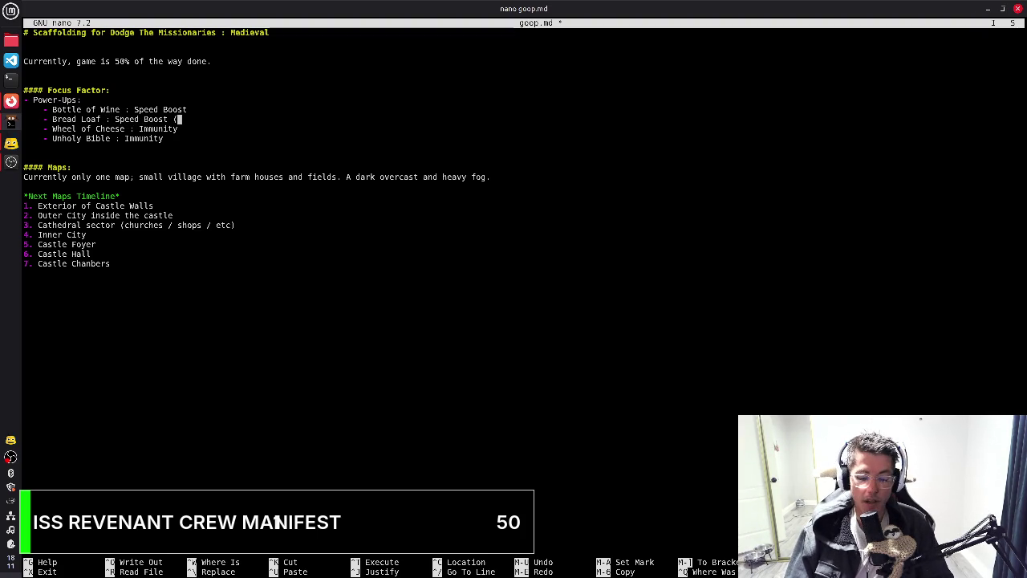
text(3.5s())
key(Left)
key(Left)
key(Right)
key(BackSpace)
Append '(5.0s)' to the Bottle of Wine line and save goop.md
key(Up)
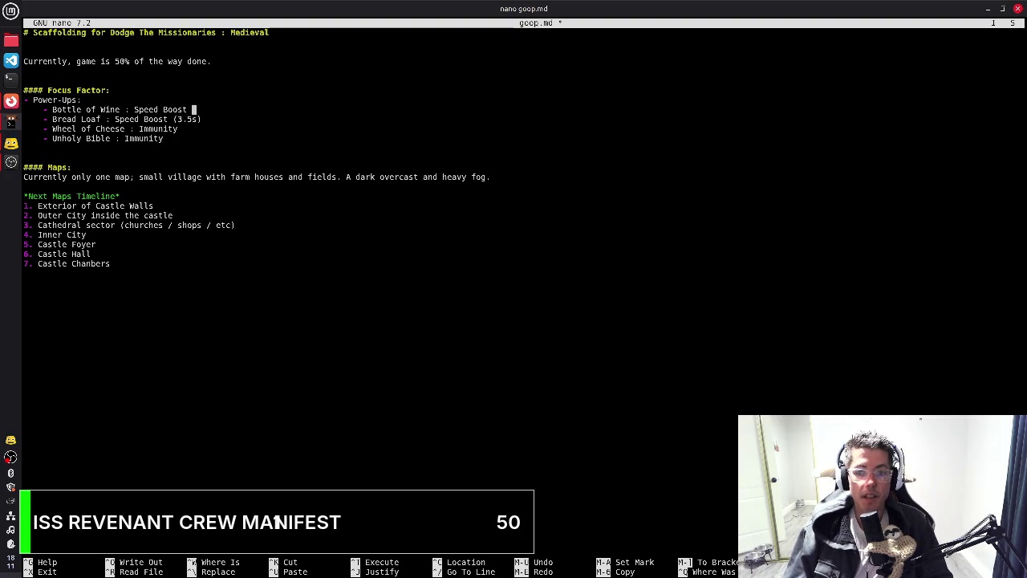
text((5.0()
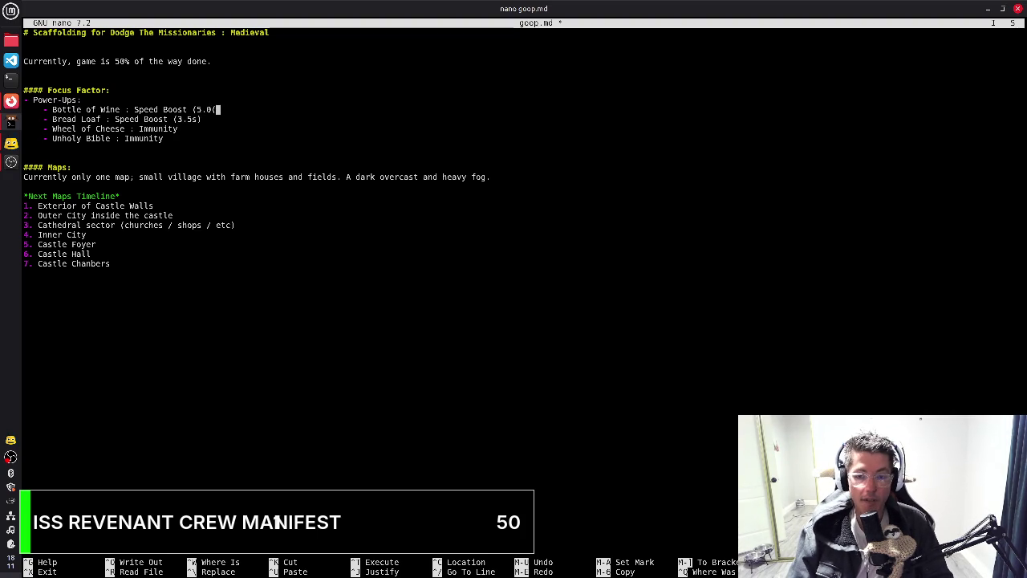
key(BackSpace)
text())
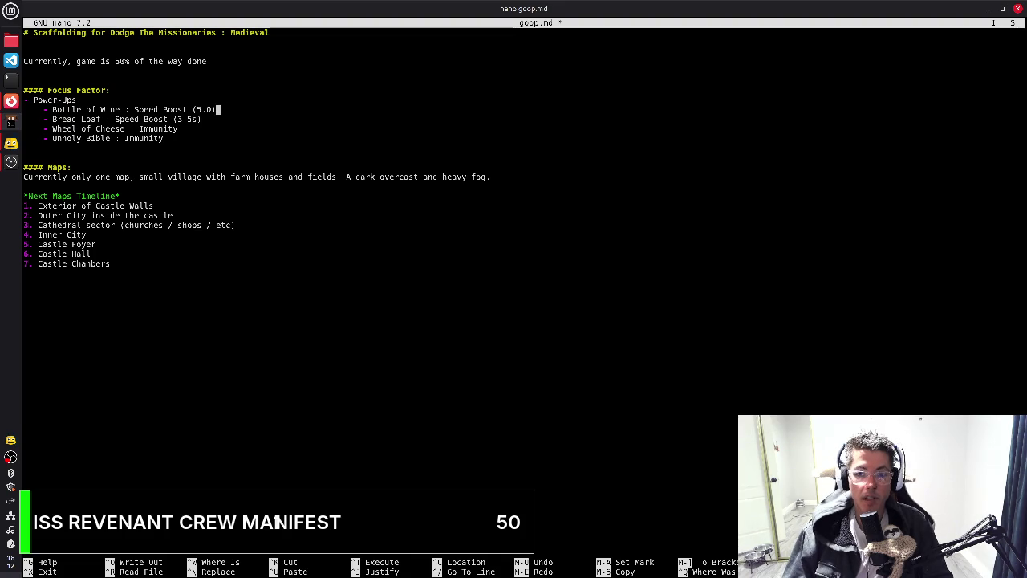
text(s)
key(Right)
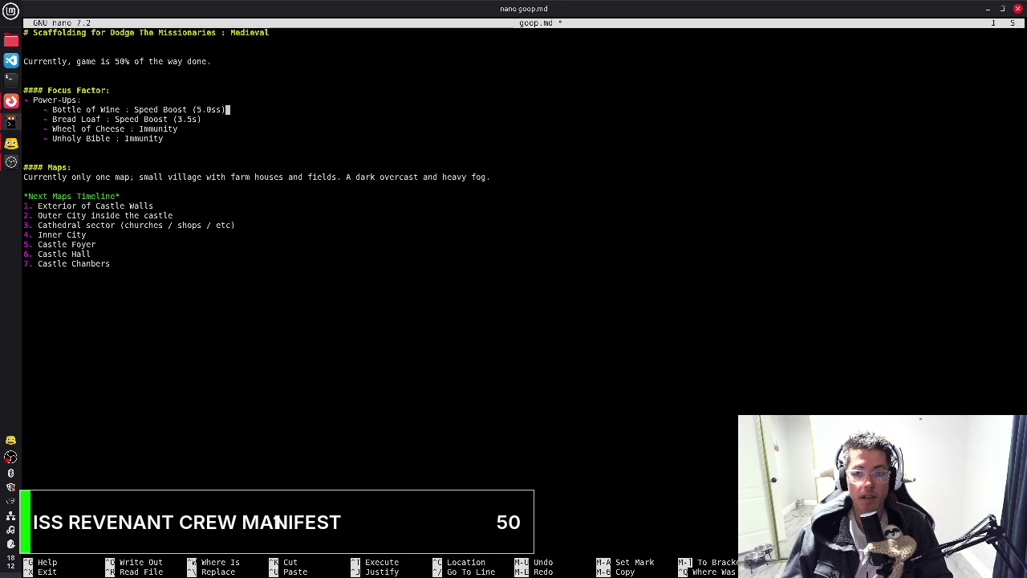
key(Left)
key(Left)
key(BackSpace)
key(ctrl+o)
key(Return)
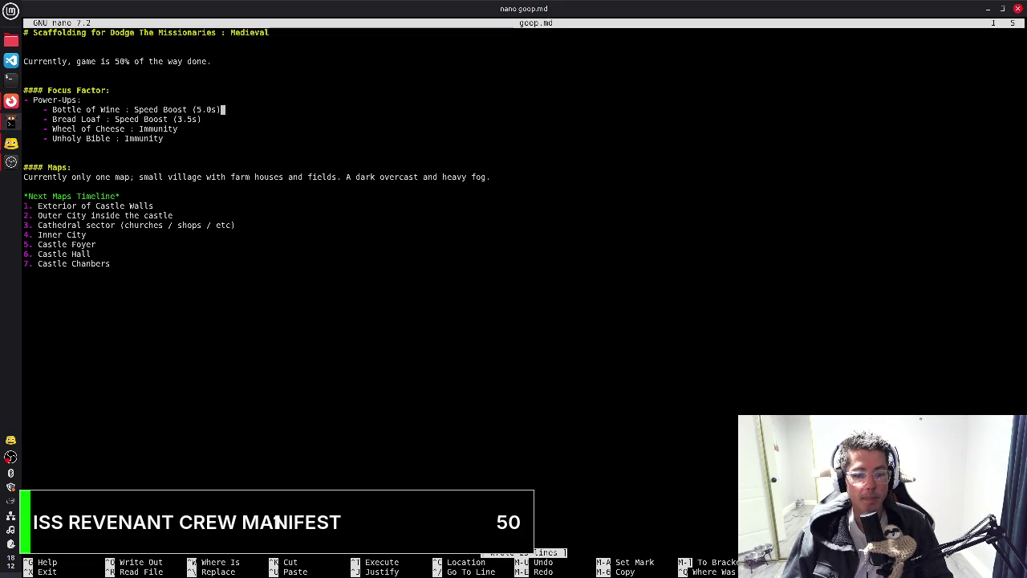
Move back up to the 'Power-Ups:' label and start deleting it
key(Down)
key(Down)
key(Down)
key(Down)
key(Down)
key(Down)
key(Down)
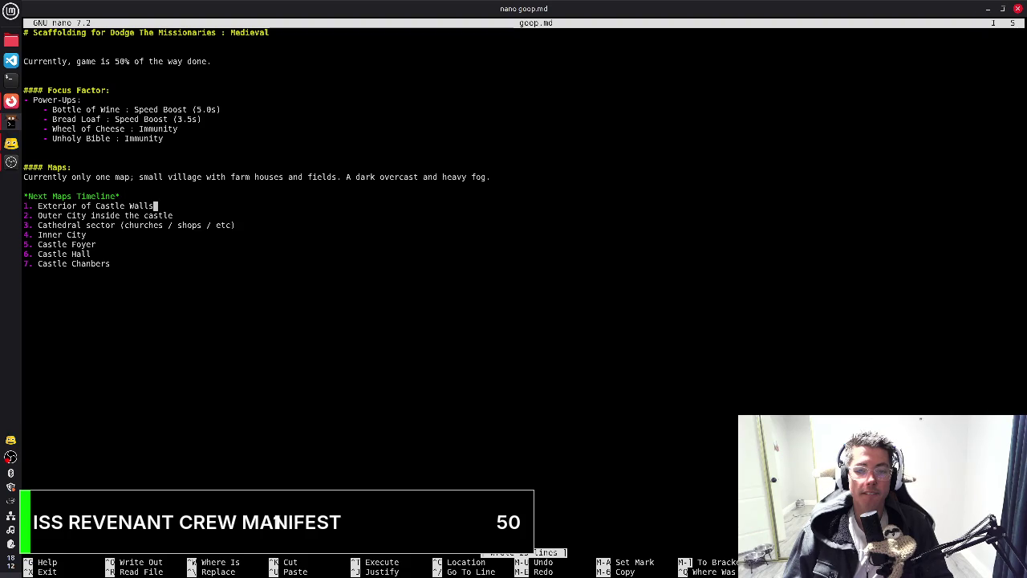
key(Up)
key(Up)
key(Up)
key(Up)
key(Up)
key(Up)
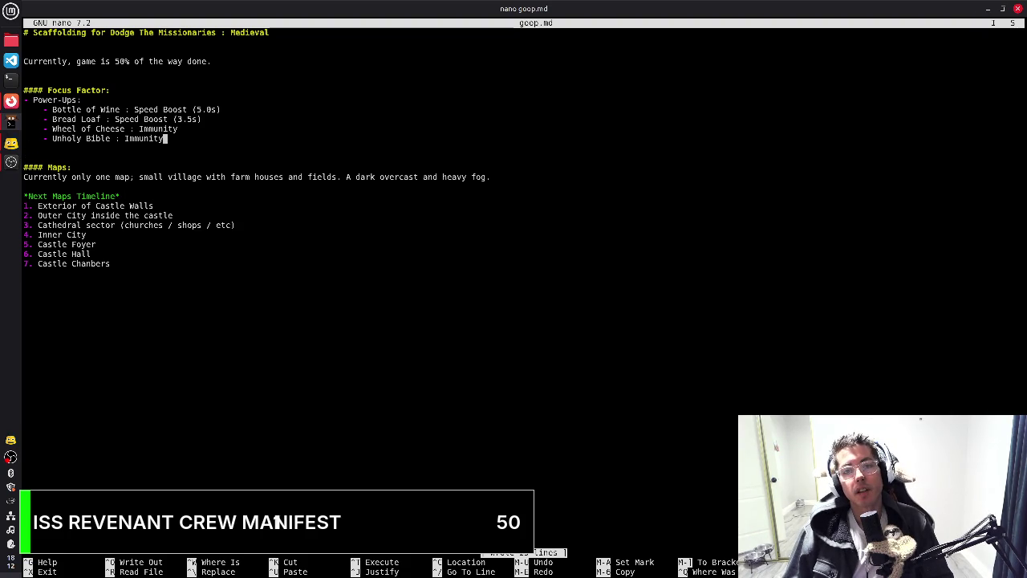
key(Up)
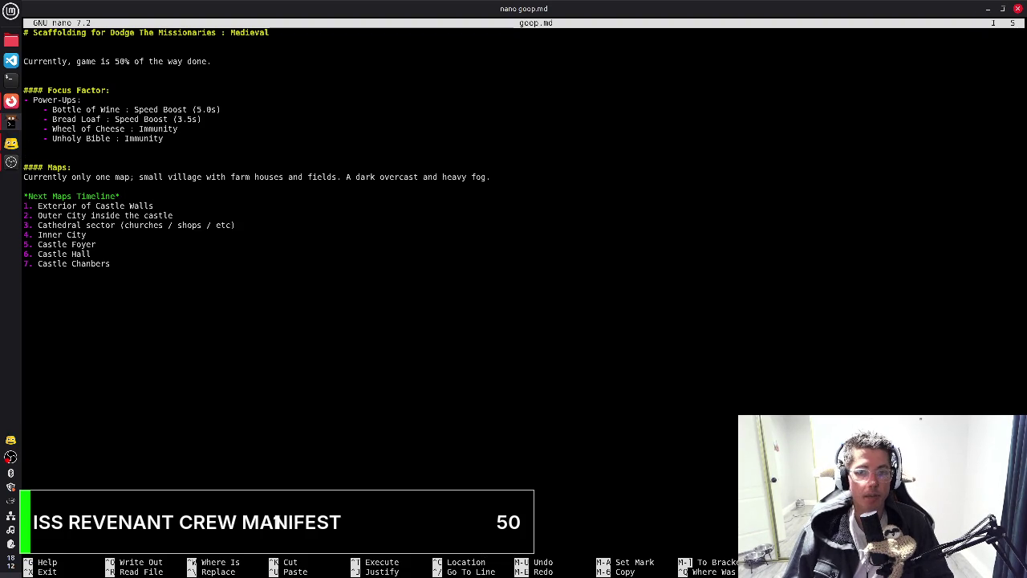
key(Up)
key(Up)
key(End)
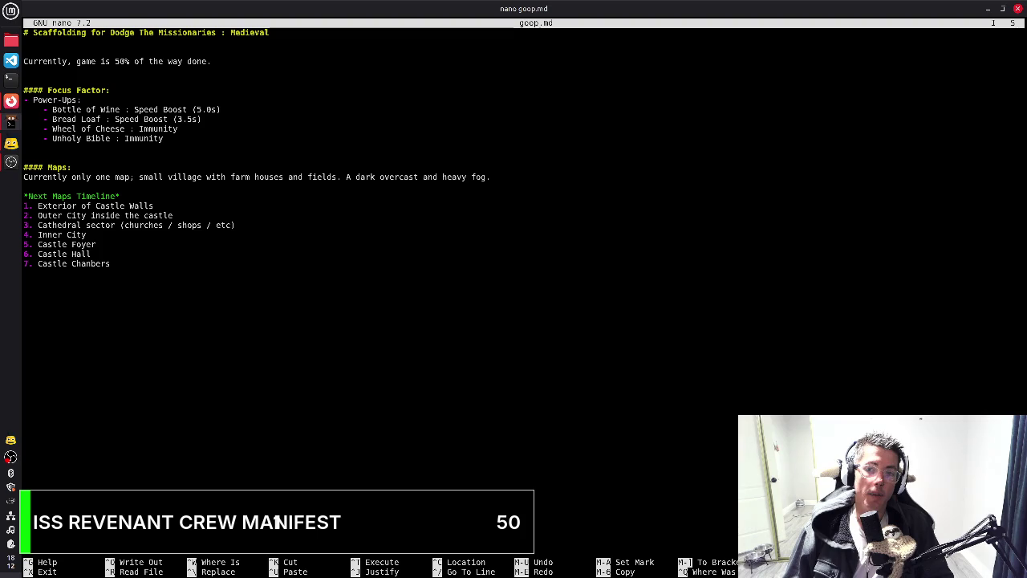
key(Down)
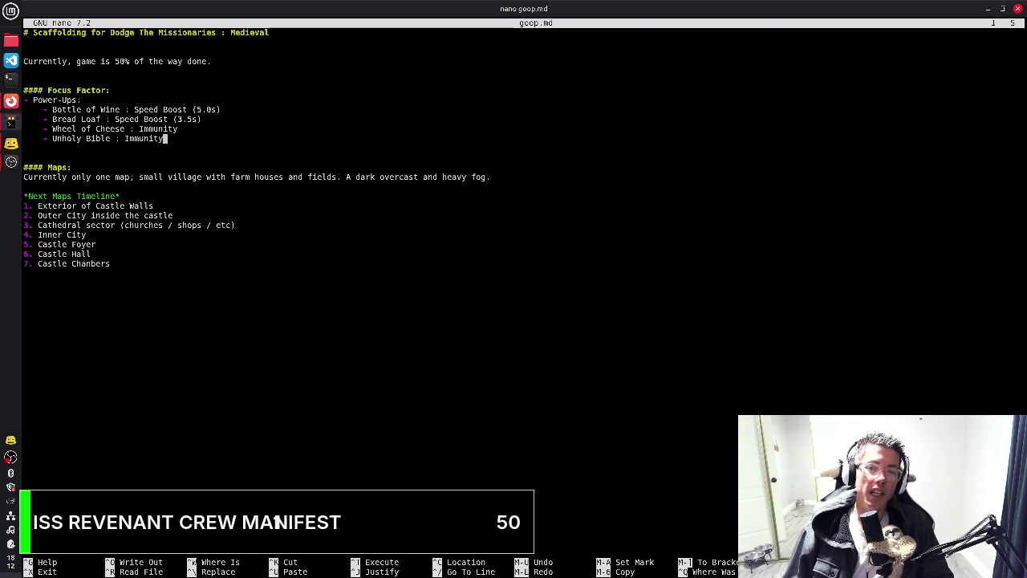
key(Up)
key(Up)
key(Up)
key(Up)
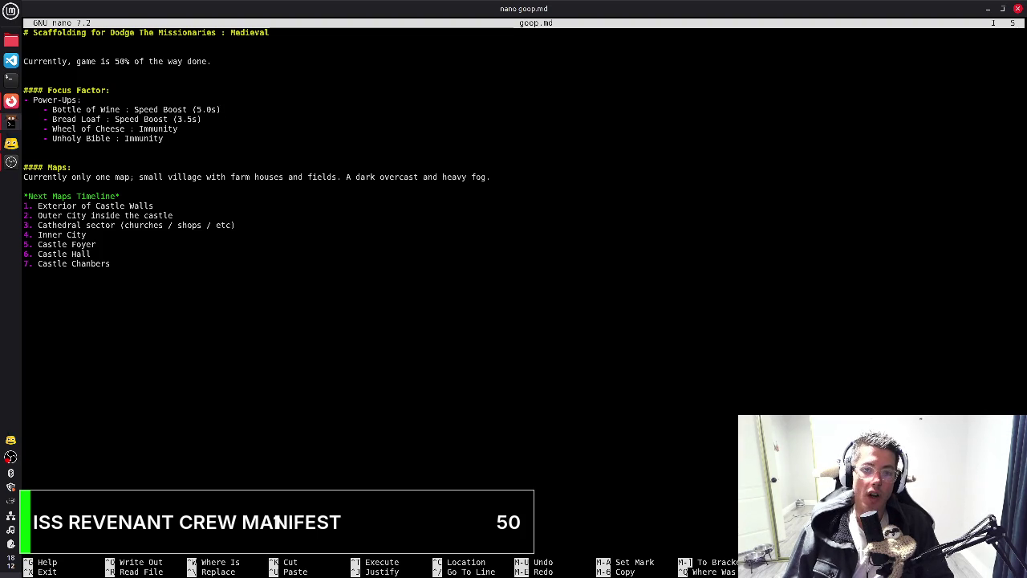
key(BackSpace)
key(BackSpace)
key(BackSpace)
key(BackSpace)
key(BackSpace)
key(BackSpace)
key(BackSpace)
key(BackSpace)
Relabel the list 'Defaults:' and start an unindented '-' bullet after Unholy Bible
text(Defaults:)
key(Down)
key(Down)
key(Down)
key(Down)
key(End)
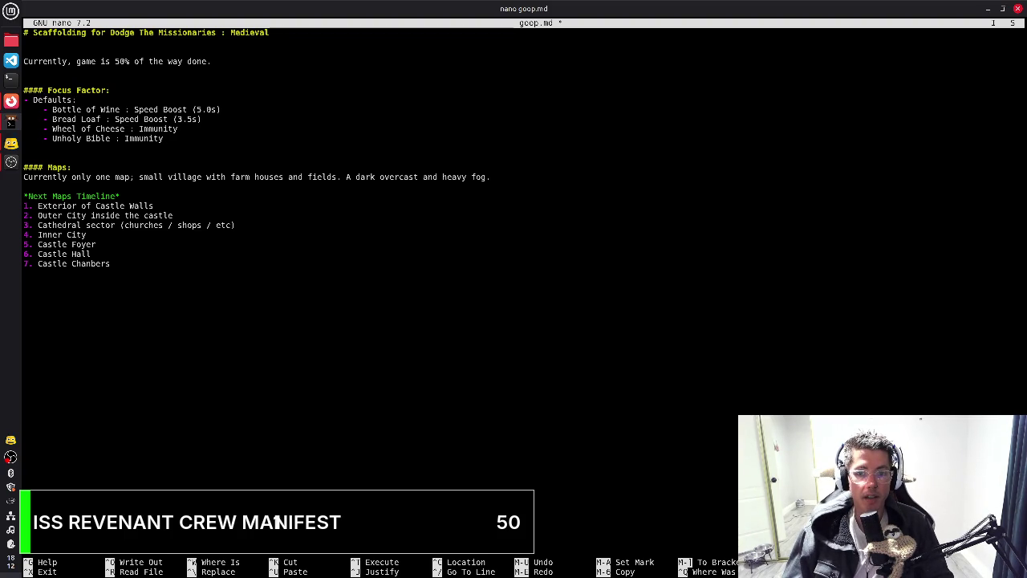
key(Return)
key(BackSpace)
key(BackSpace)
key(BackSpace)
key(BackSpace)
text(-)
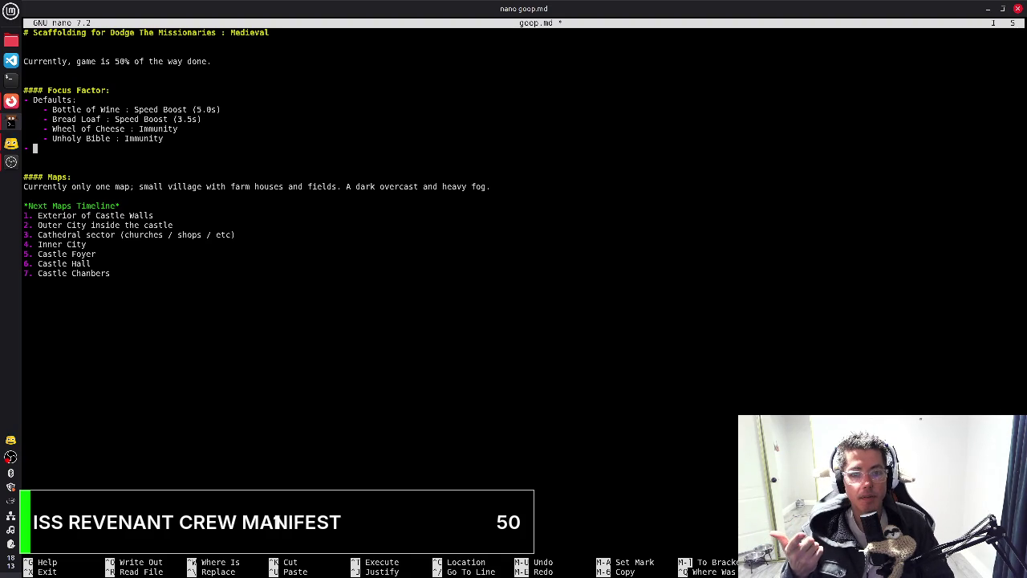
Change the label to 'Defaults (Appear randomly everywhere):', removing the stray space before the bracket
key(Up)
key(Up)
key(Up)
key(End)
text((Appear randomly ever)
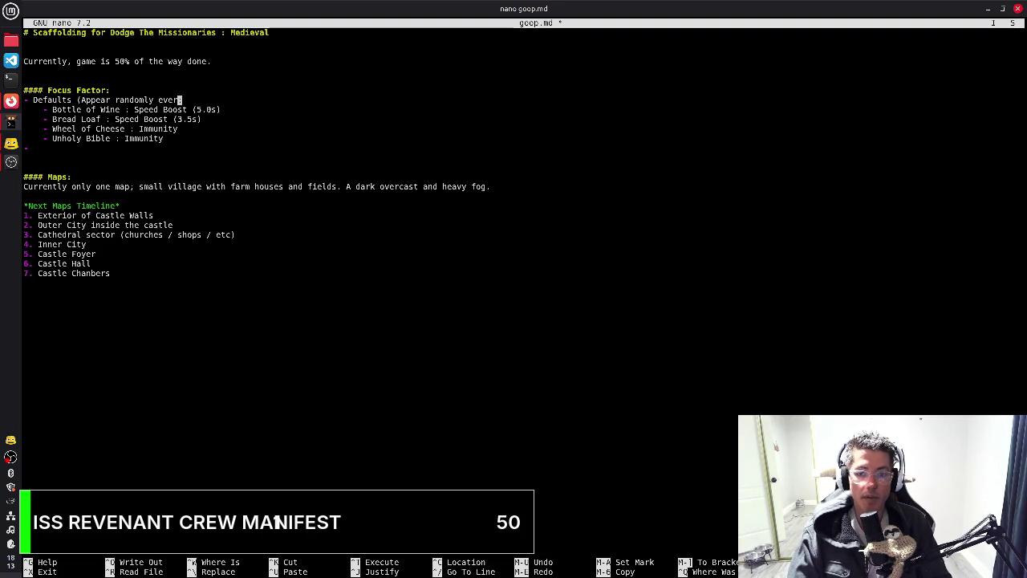
text(ywhere))
key(ctrl+End)
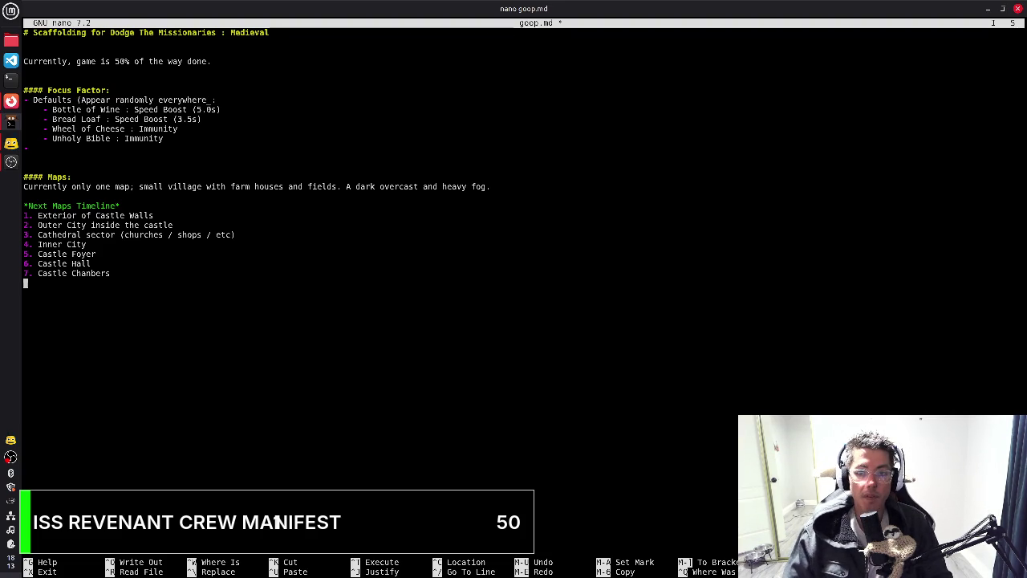
key(Up)
key(Up)
key(Up)
key(Up)
key(Up)
key(Up)
key(Up)
key(Up)
key(Up)
key(Up)
key(Up)
key(Up)
key(Up)
key(End)
key(Left)
key(BackSpace)
key(End)
text(:)
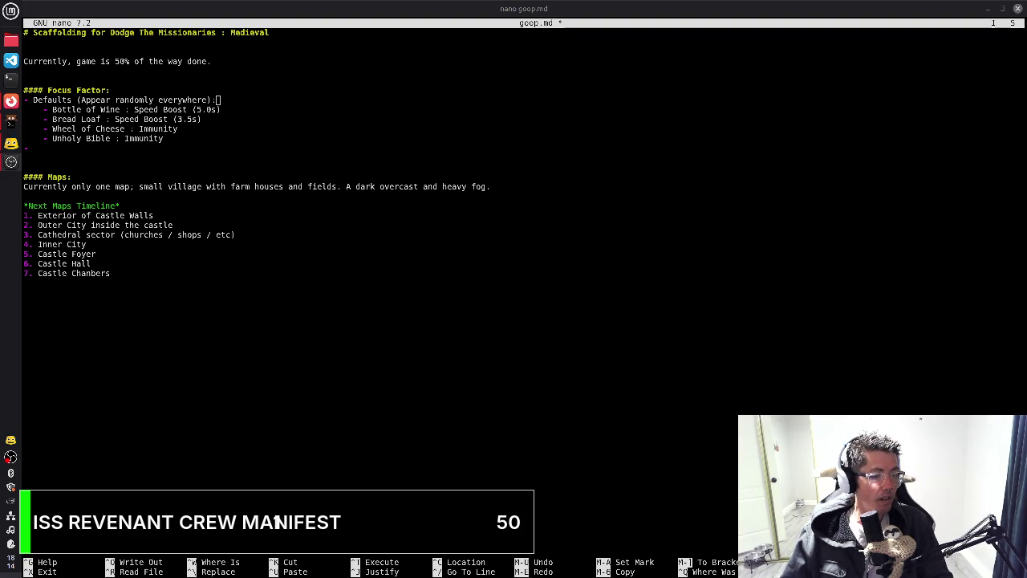
Refocus the editor and return to the start of the empty bullet
click(323, 219)
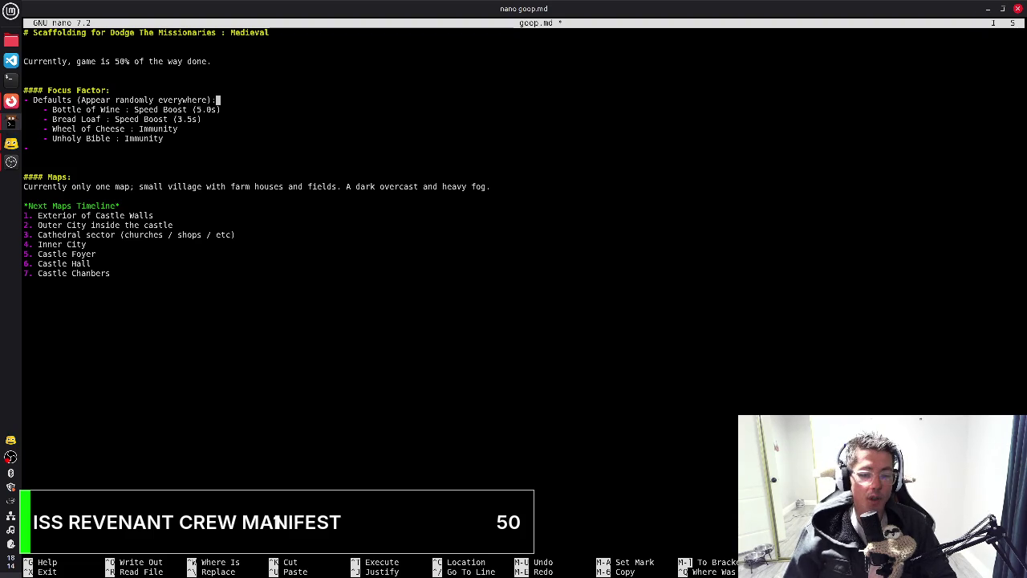
key(Down)
key(Down)
key(Down)
key(Down)
key(Down)
key(Home)
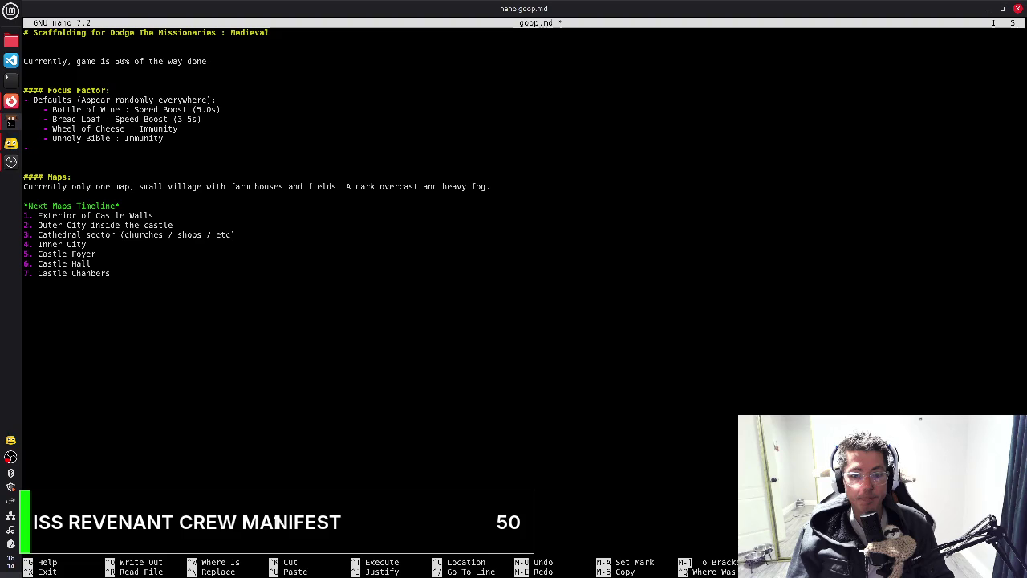
Add an 'Inner City:' group with a 'Plague Mask : Immunity' bullet and save
text(Inner City)
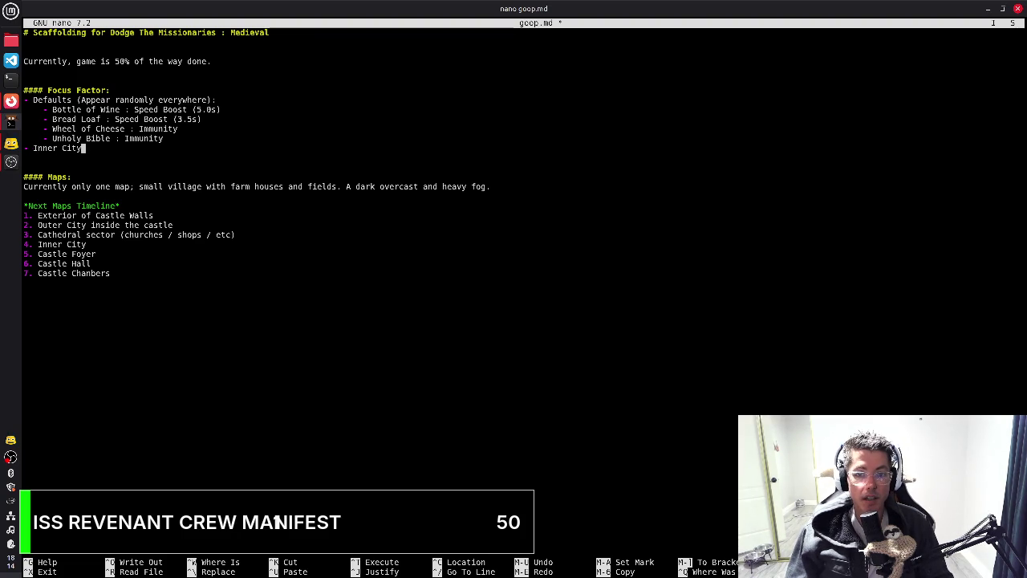
text(:)
key(Return)
text(-)
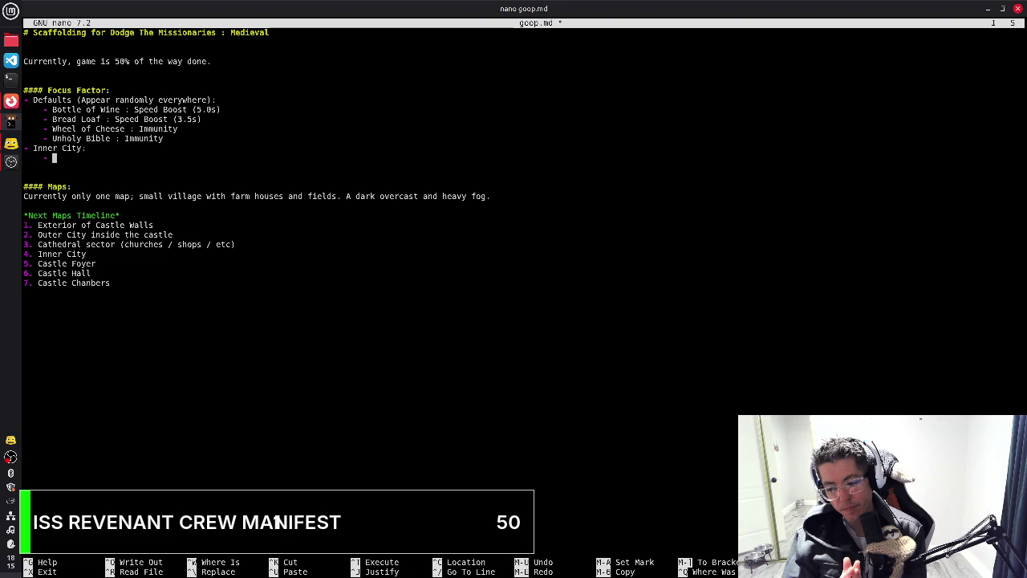
text(Playge)
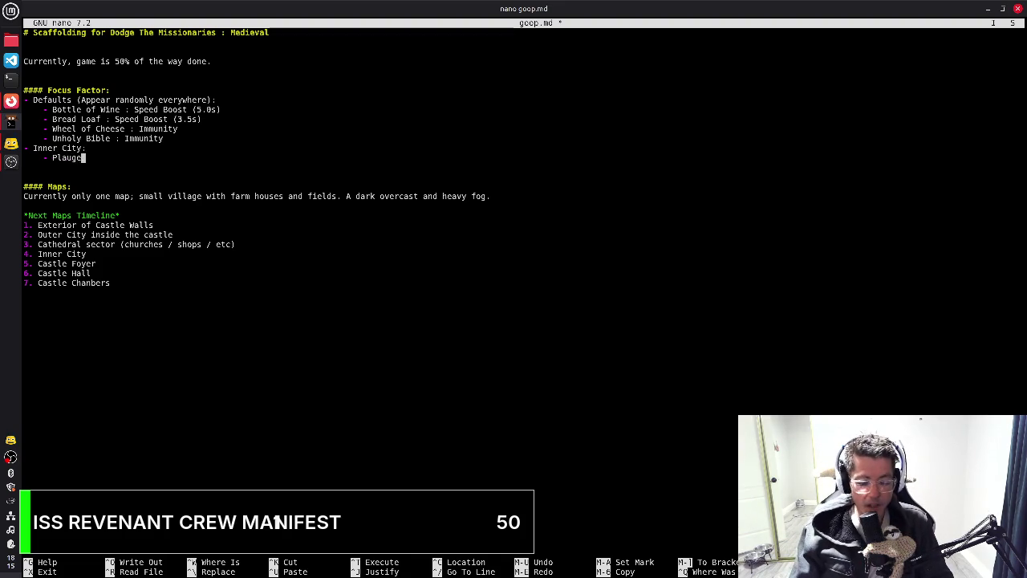
text( Mask)
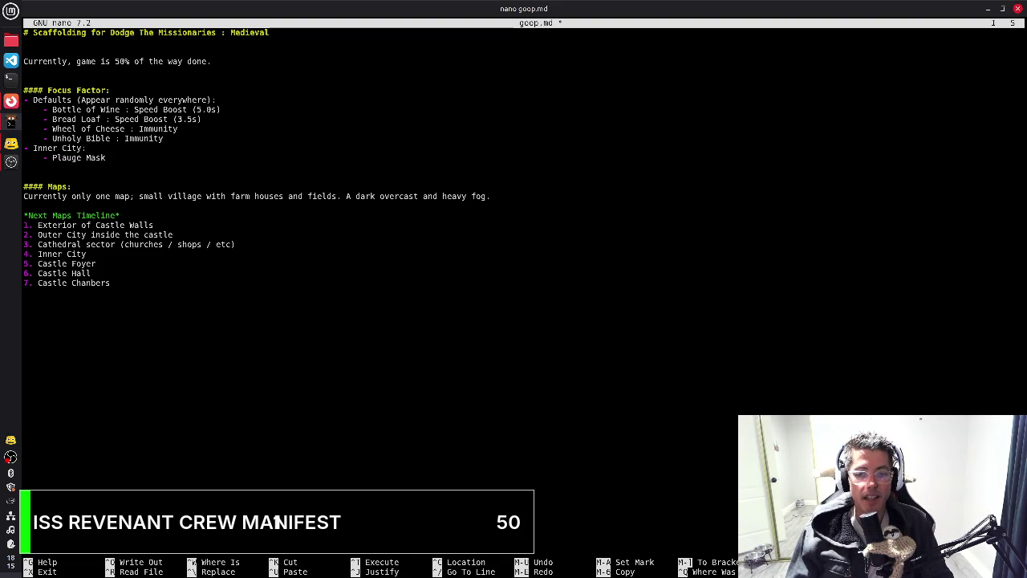
text( : )
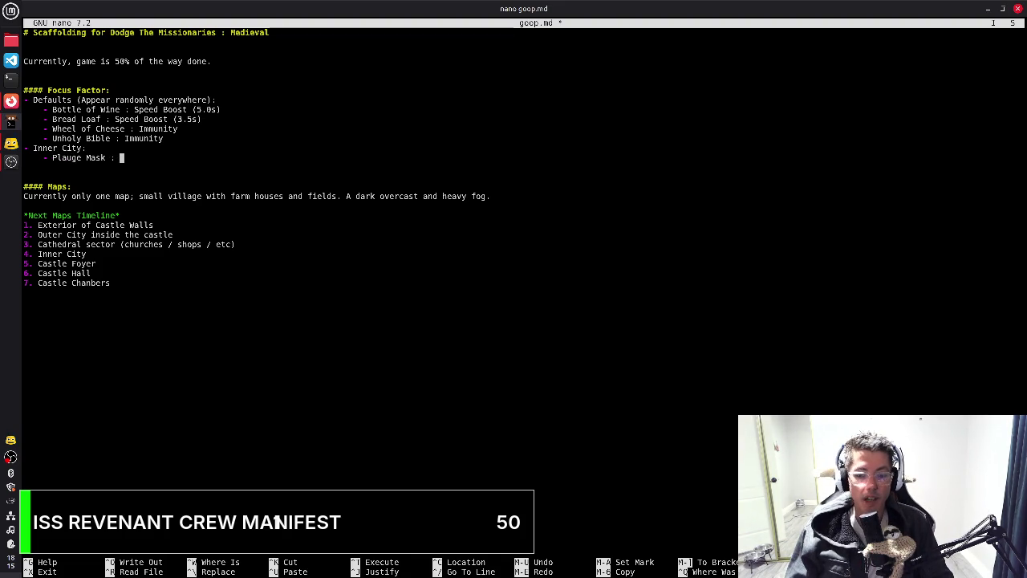
text(Immunity)
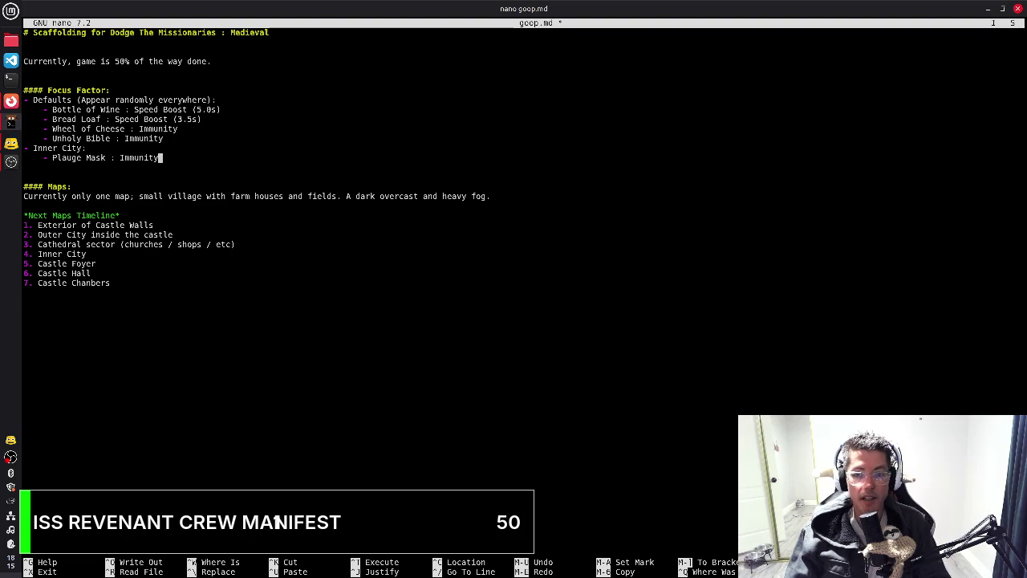
key(ctrl+o)
key(Return)
Correct the misspelled 'Plague' in the Plague Mask entry and save again
key(Home)
key(ctrl+Right)
key(Right)
key(Right)
key(Right)
key(Delete)
key(Right)
text(u)
key(End)
key(ctrl+o)
key(Return)
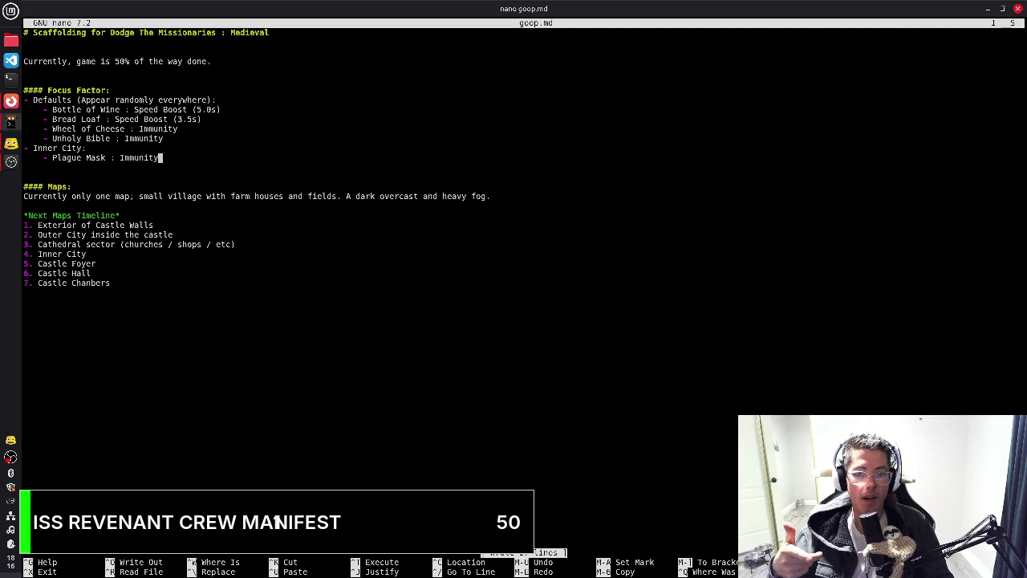
Append '(7.0s)' to Plague Mask and begin a new '-' bullet below it
text(()
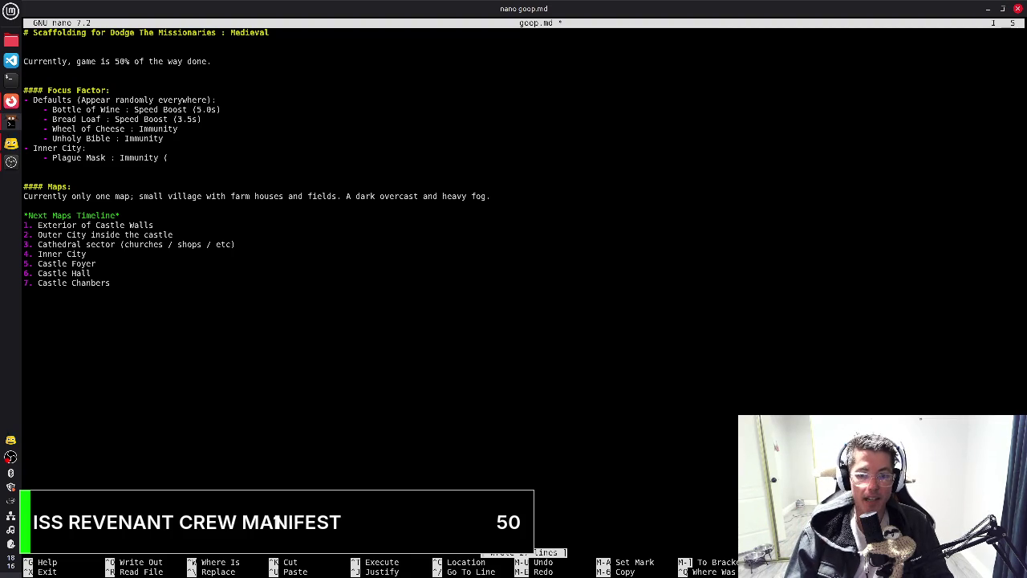
text(7.0s)
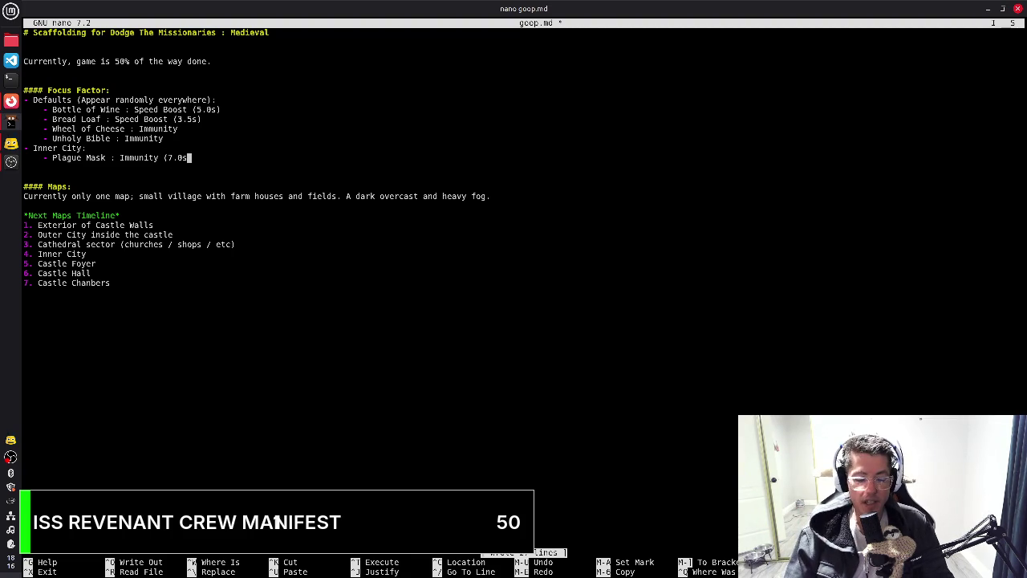
text())
key(Return)
text(-)
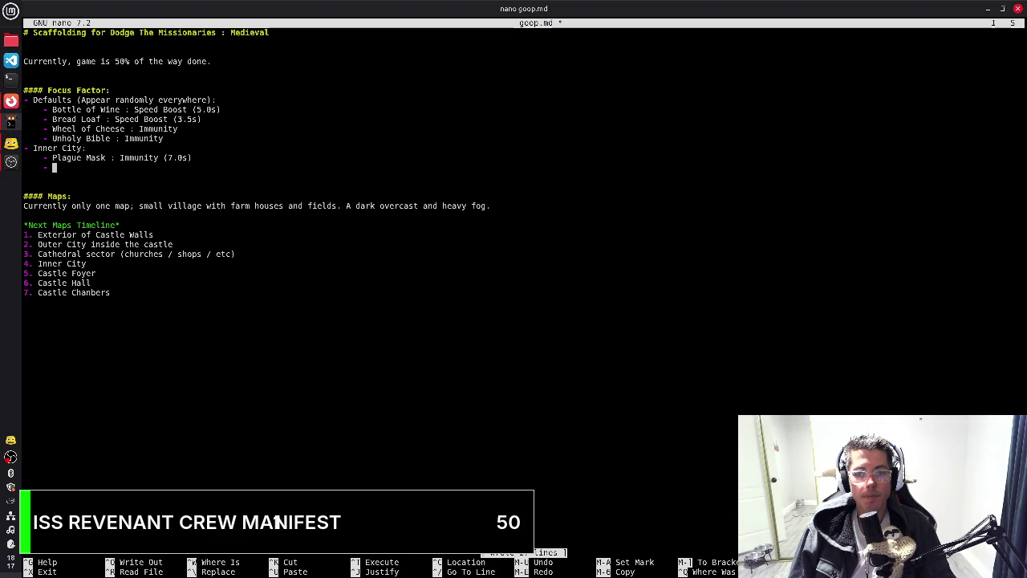
Cut the Wheel of Cheese line from Defaults and paste it under Inner City
key(Up)
key(Up)
key(Up)
key(Up)
key(Home)
key(shift+End)
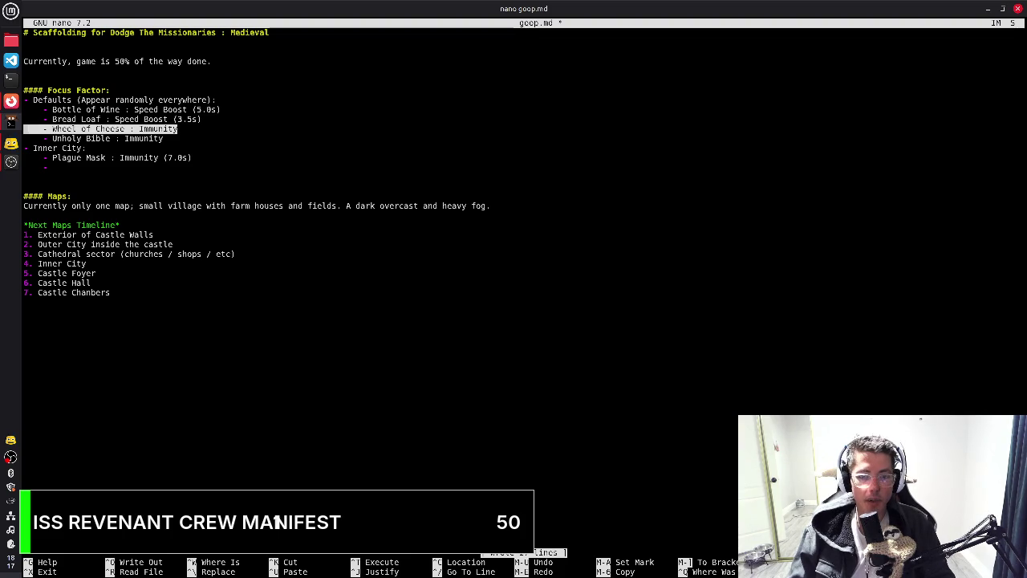
key(ctrl+k)
key(BackSpace)
key(Down)
key(Down)
key(Down)
key(Down)
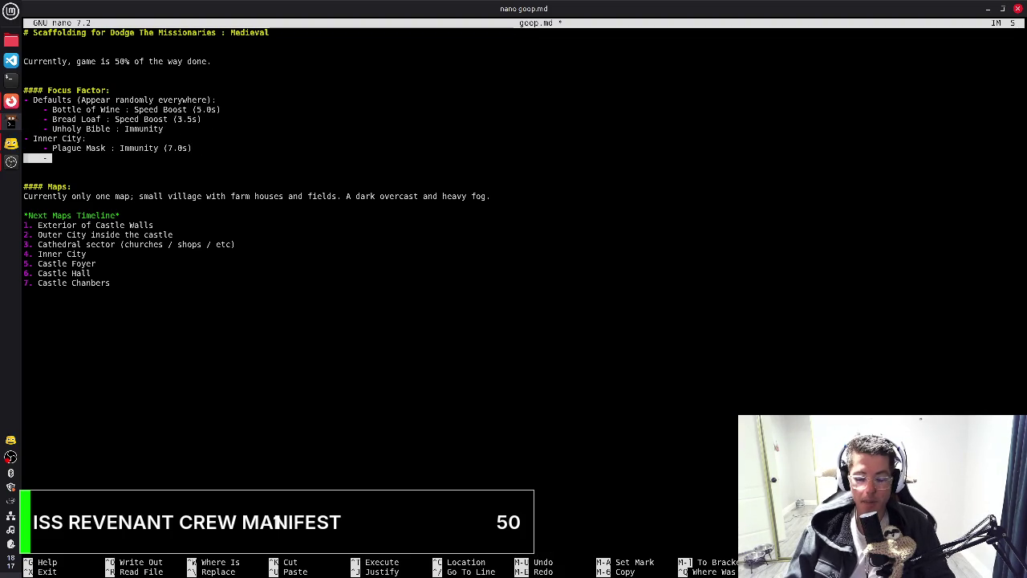
key(ctrl+u)
text(Wheel of Cheese : Immunity)
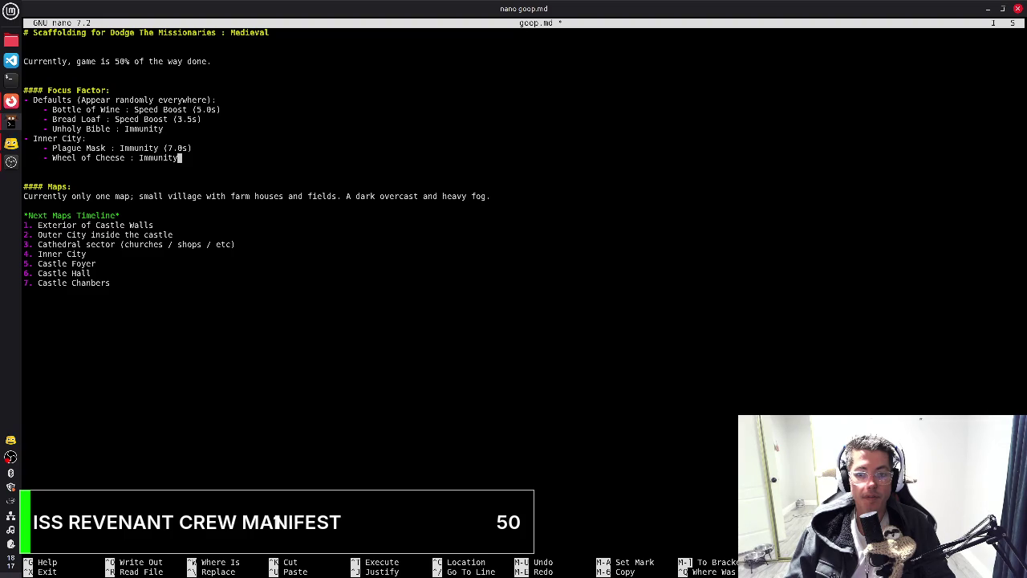
Change Wheel of Cheese's effect to 'Speed Boost (5.0s)' and save goop.md
key(BackSpace)
key(BackSpace)
key(BackSpace)
key(BackSpace)
key(BackSpace)
key(BackSpace)
key(BackSpace)
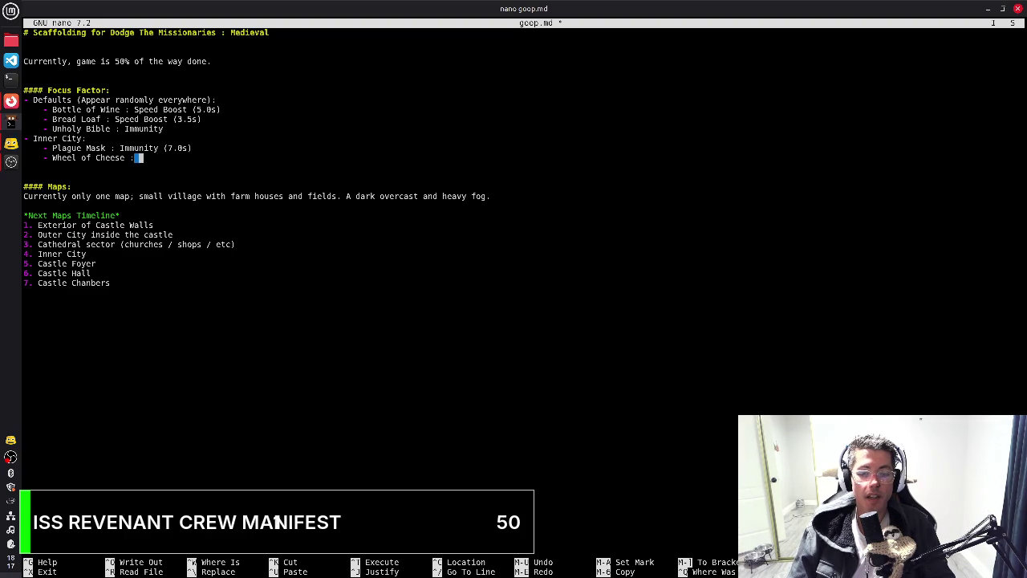
text(Speed Boost (5.0s))
key(ctrl+o)
key(Return)
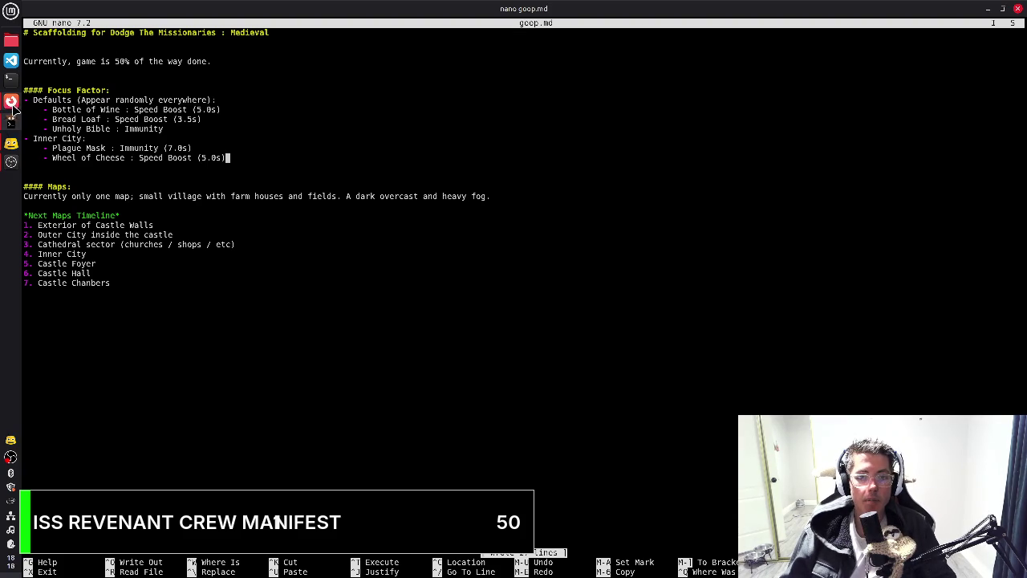
key(alt+Tab)
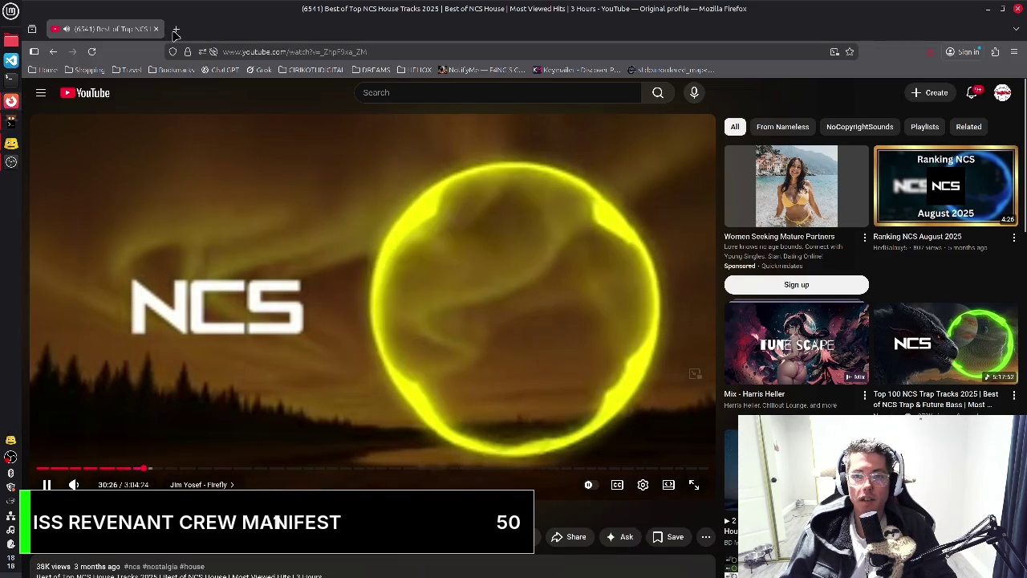
Google 'energy drink medieval times' in a new tab, blocking the location request
key(ctrl+t)
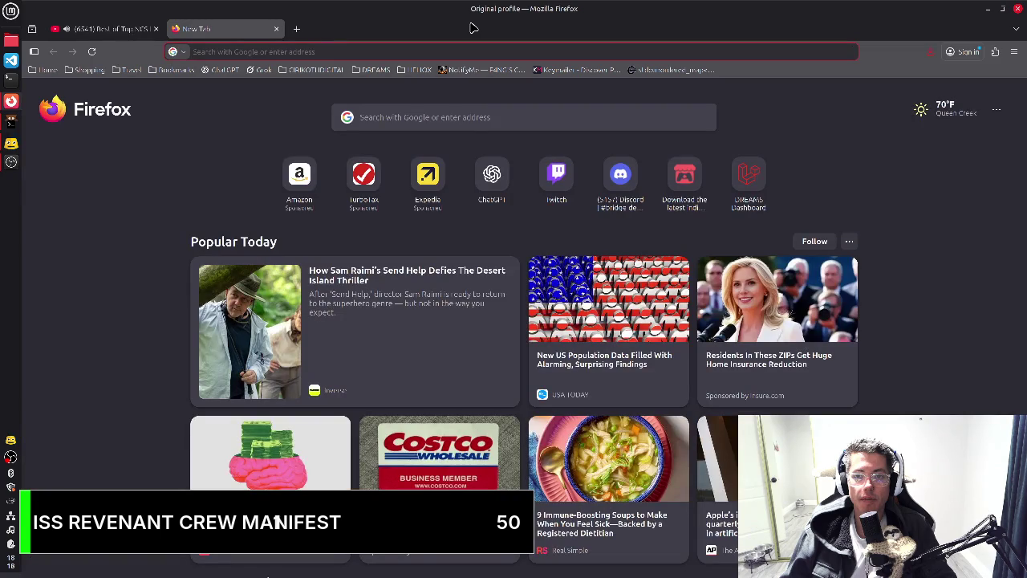
text(energy ds)
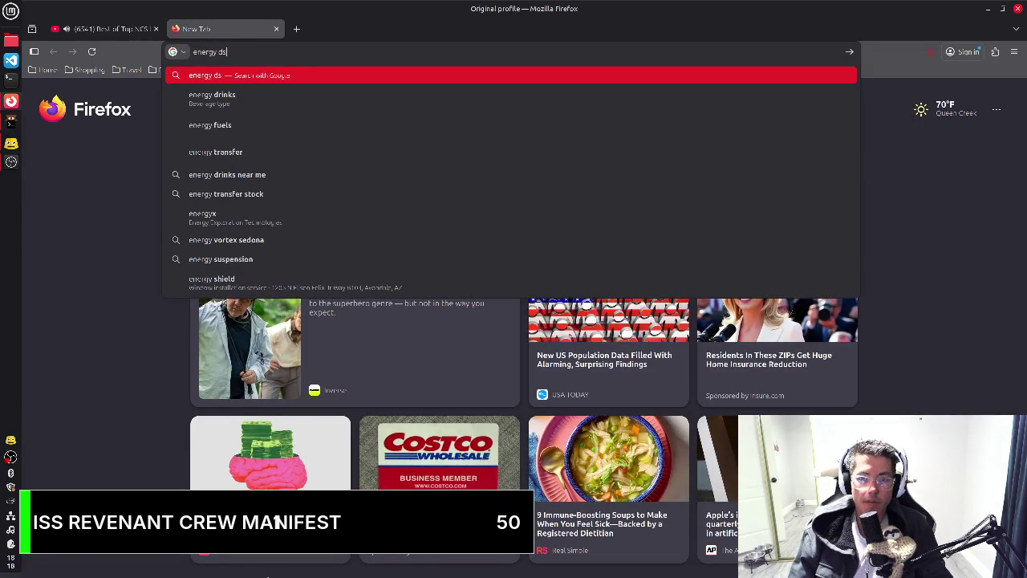
key(BackSpace)
text(rink me)
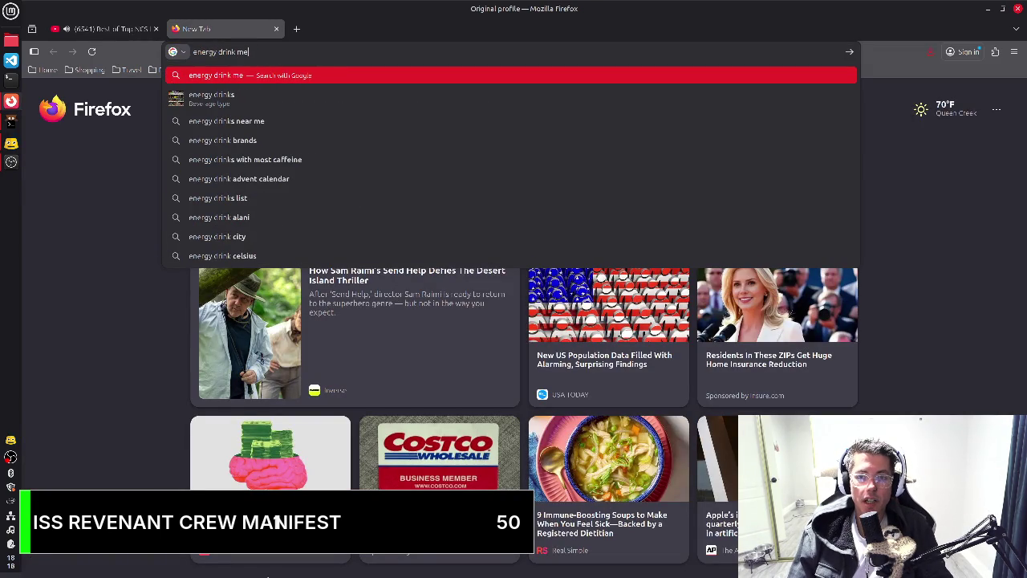
text(dieval times)
key(Return)
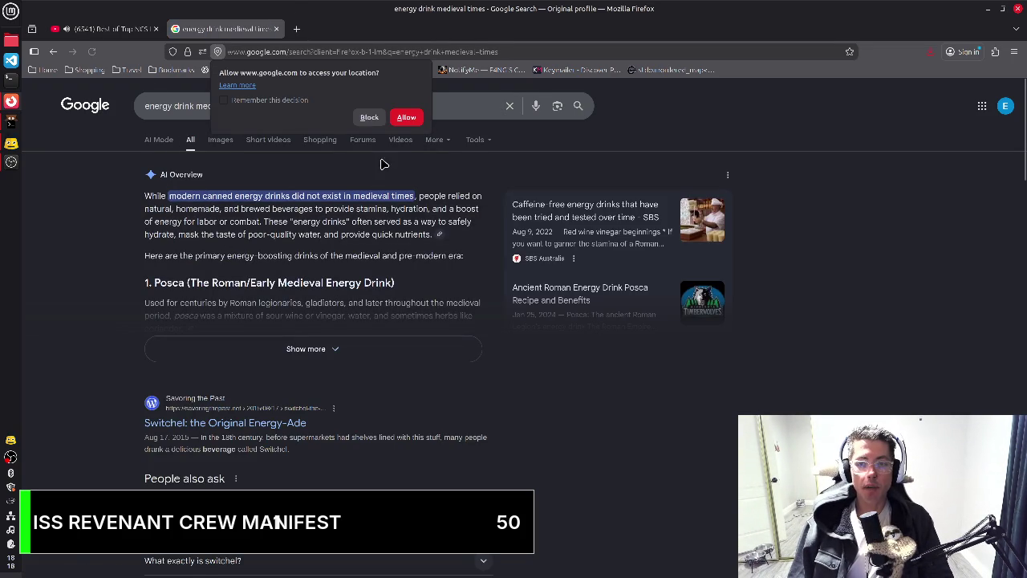
click(374, 119)
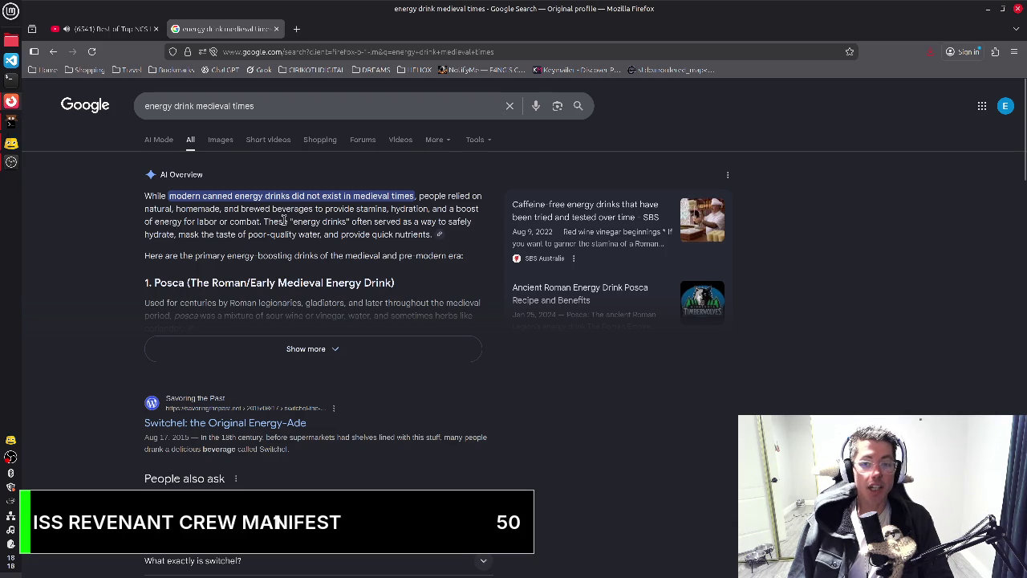
Expand the AI Overview and read the Posca and Switchel details
click(248, 341)
drag(155, 283, 218, 285)
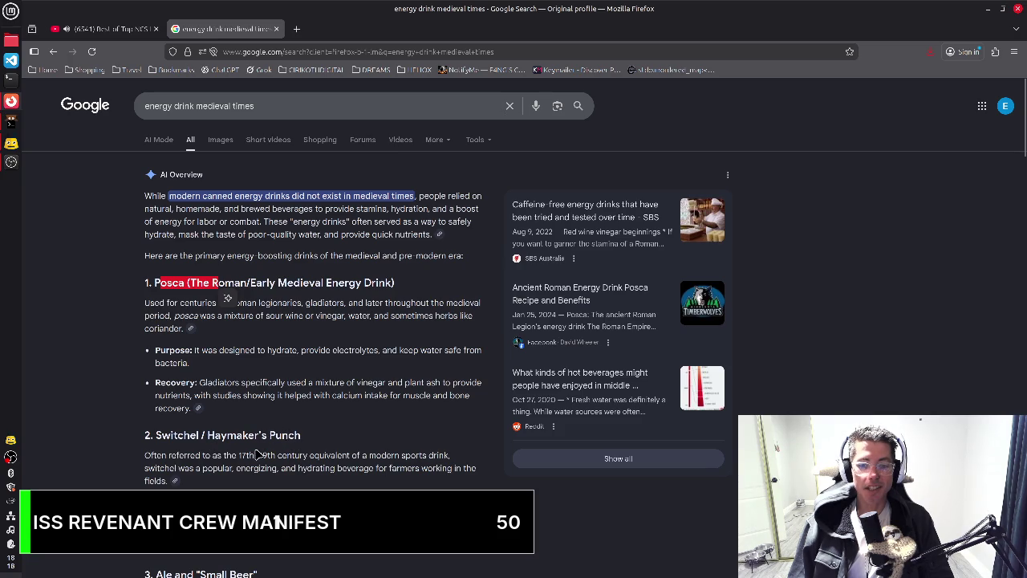
click(244, 317)
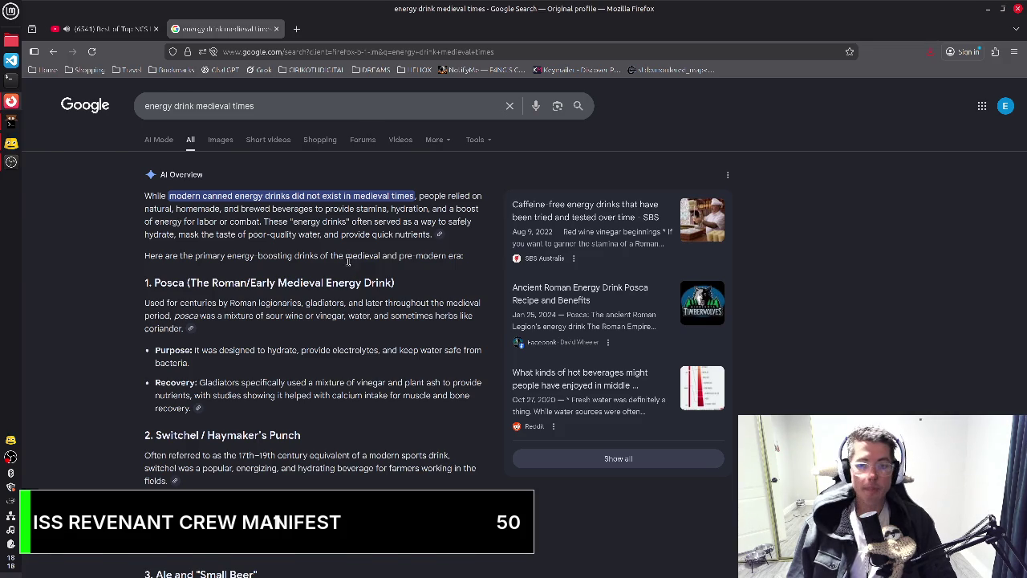
key(alt+Tab)
Add '- Posca : Speed Boost (5.0s)' below Wheel of Cheese and save goop.md
key(Return)
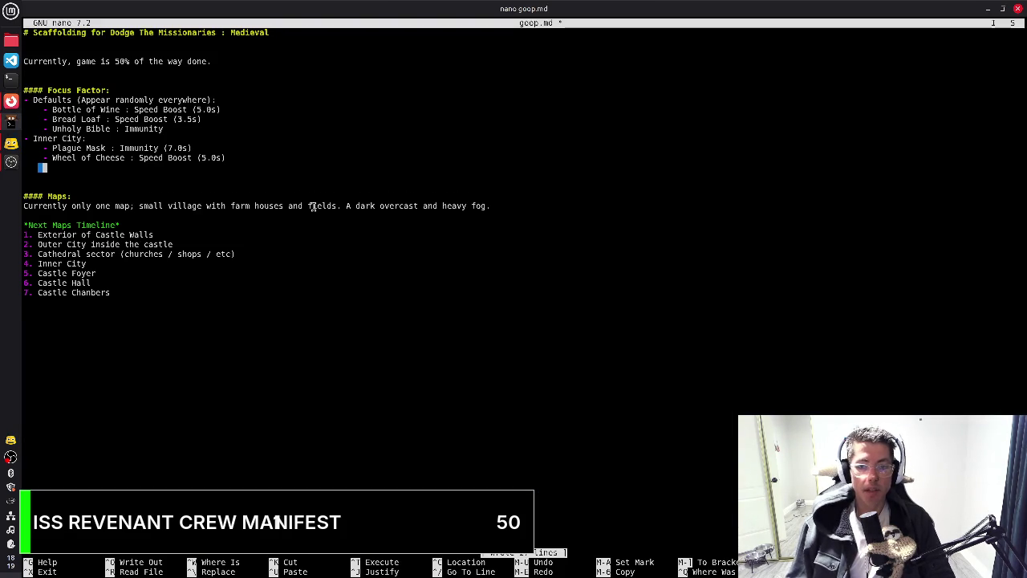
text(- Posca)
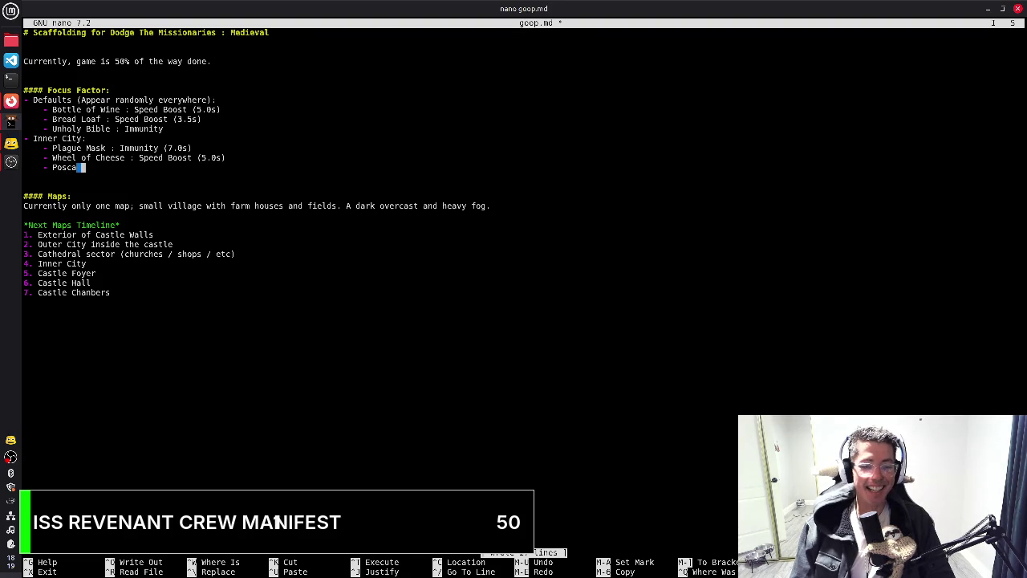
text( : Speed Boost (5.0)
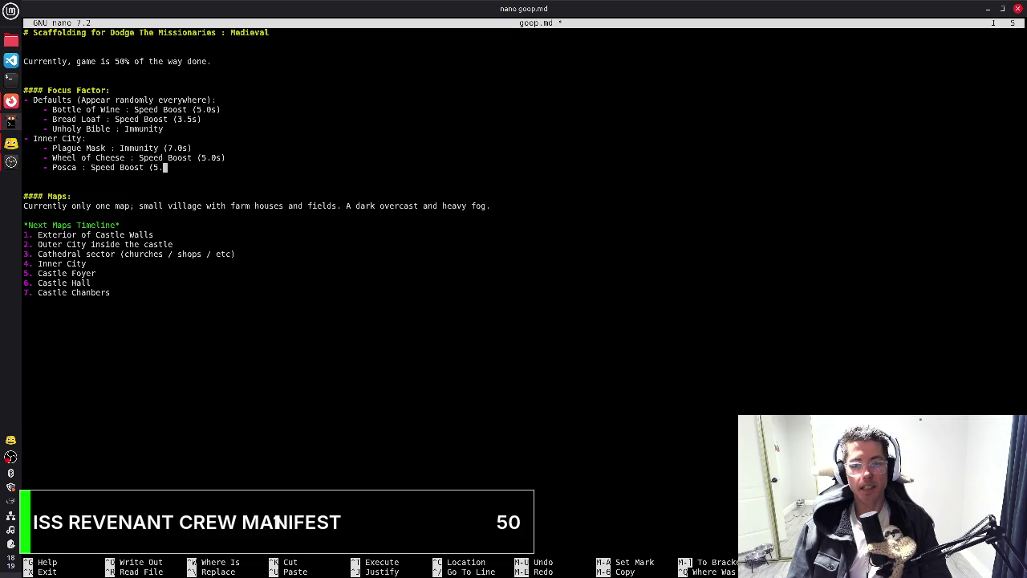
text(s)
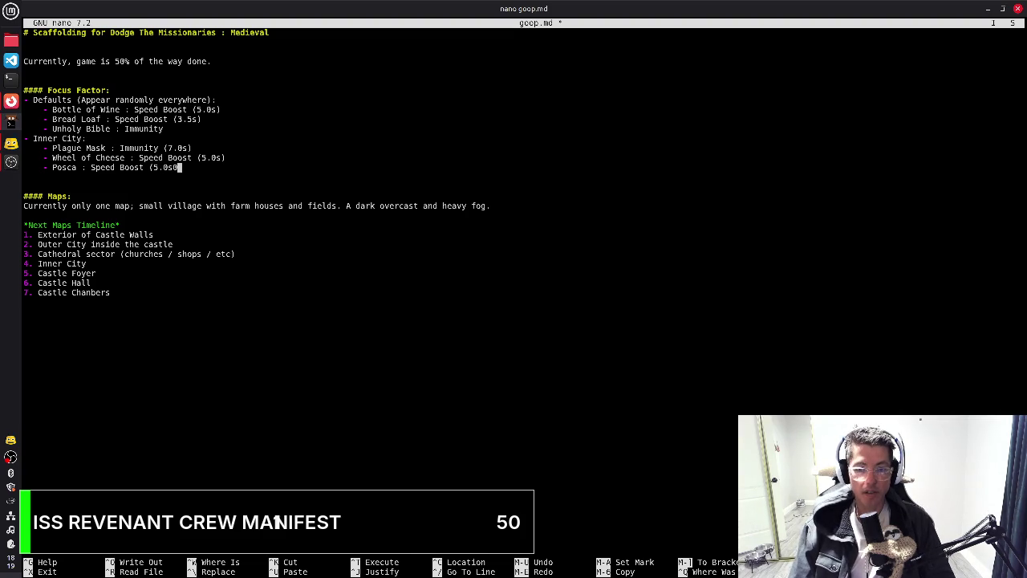
text())
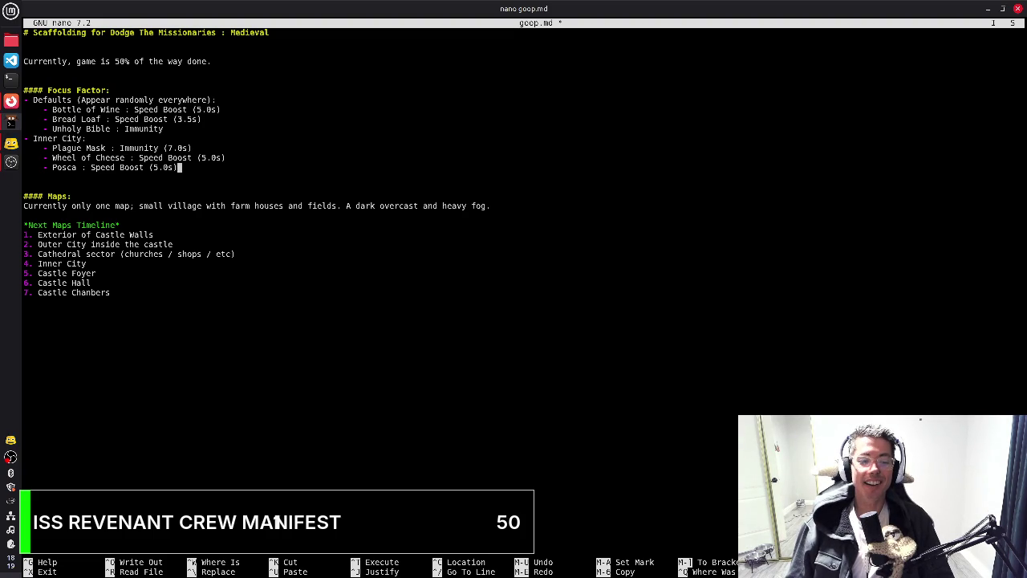
key(ctrl+o)
key(Return)
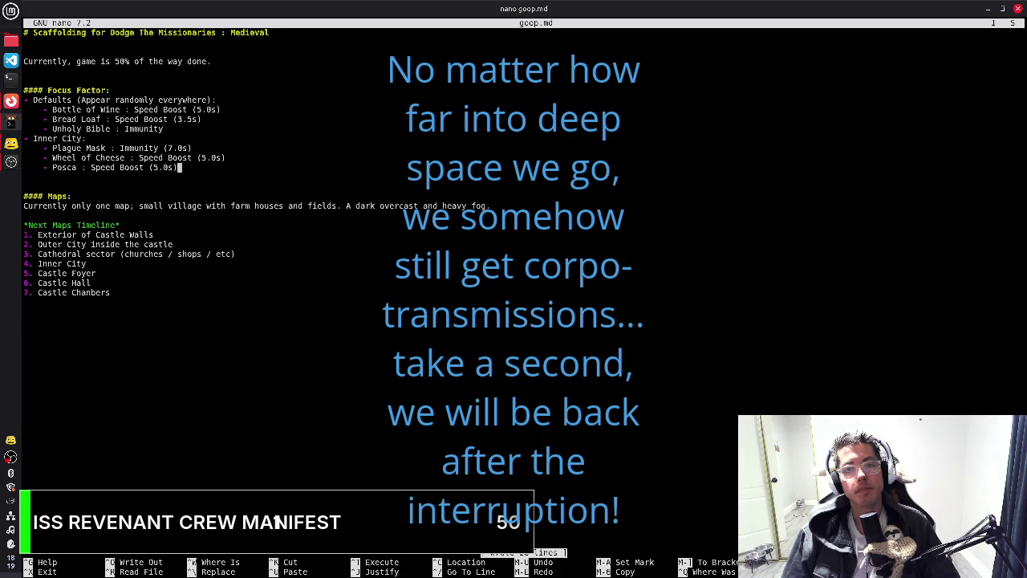
key(alt+Tab)
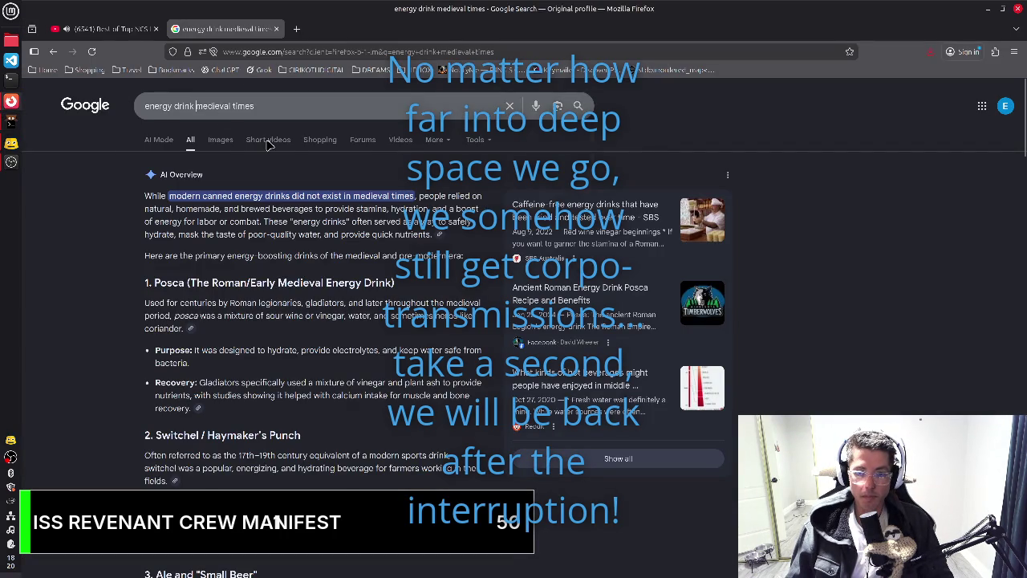
Search 'popular candy medieval times' and expand the overview of medieval sweets
key(shift+Home)
text(popular candy)
key(Return)
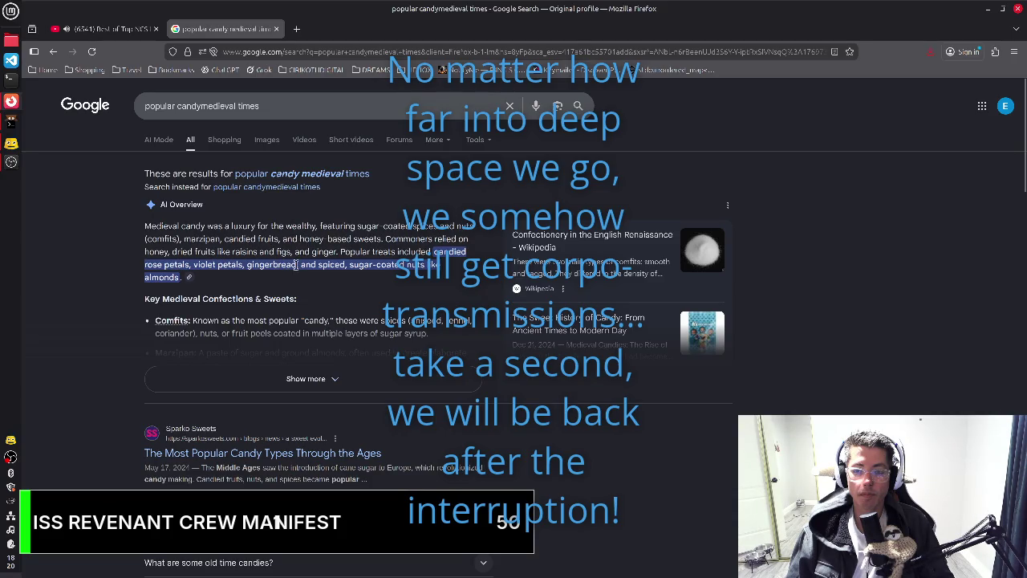
scroll(339, 339, down, 2)
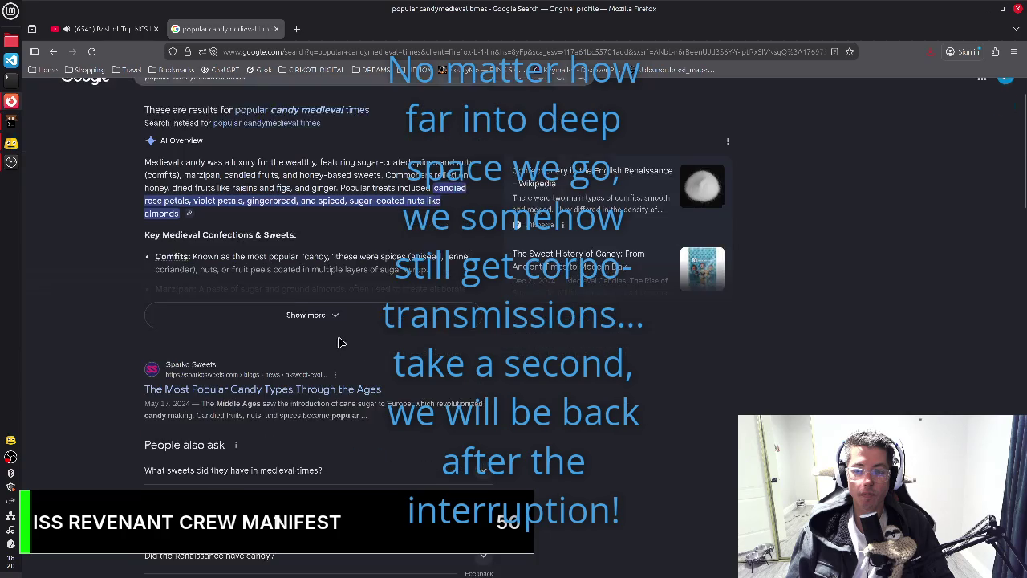
click(337, 309)
key(alt+Tab)
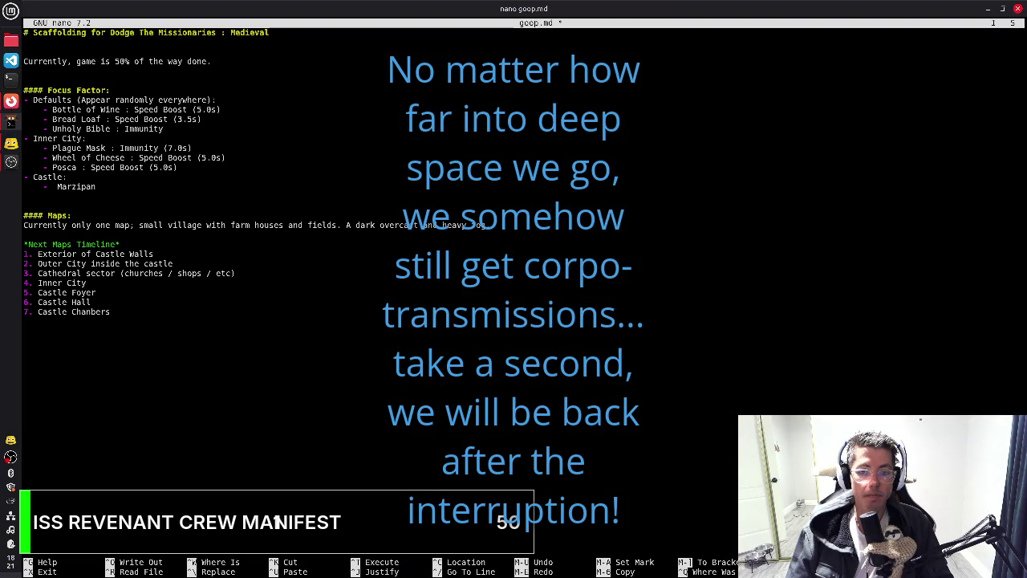
Finish the Marzipan entry with ': Speed Boost (3.0s)' and save goop.md
text( :)
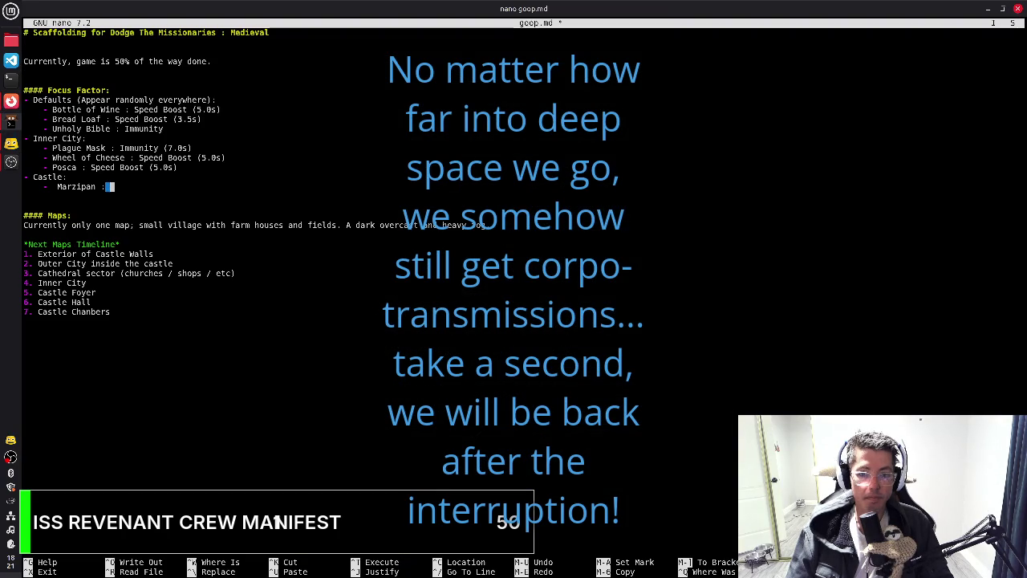
text( Speed Boost)
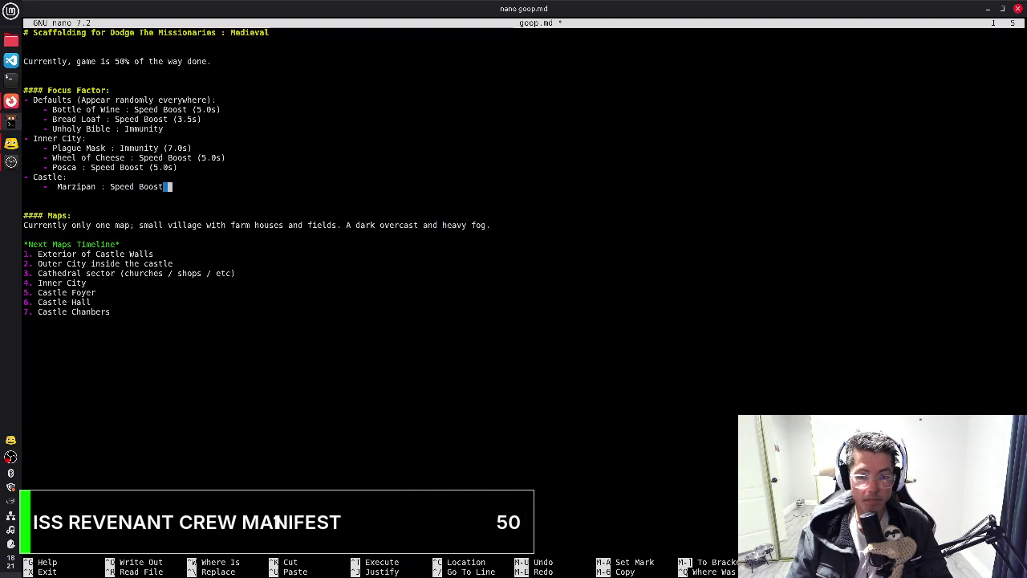
text( (3.0s))
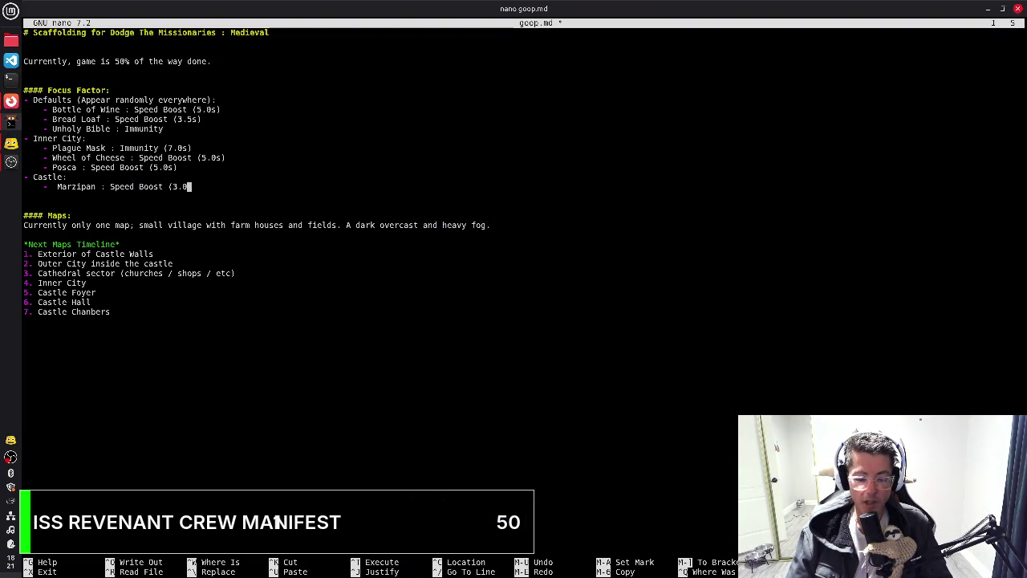
key(ctrl+o)
key(Return)
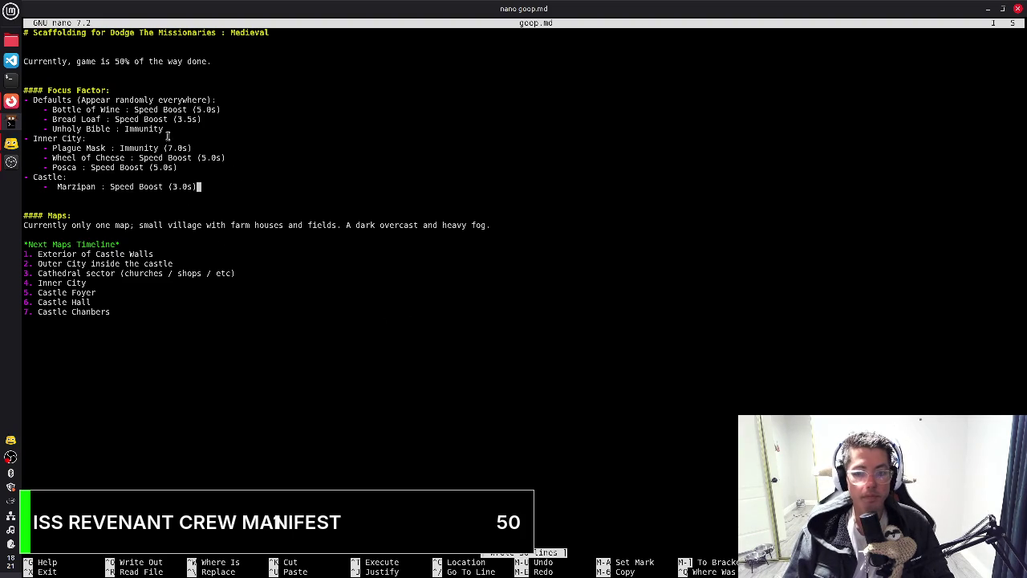
key(alt+Tab)
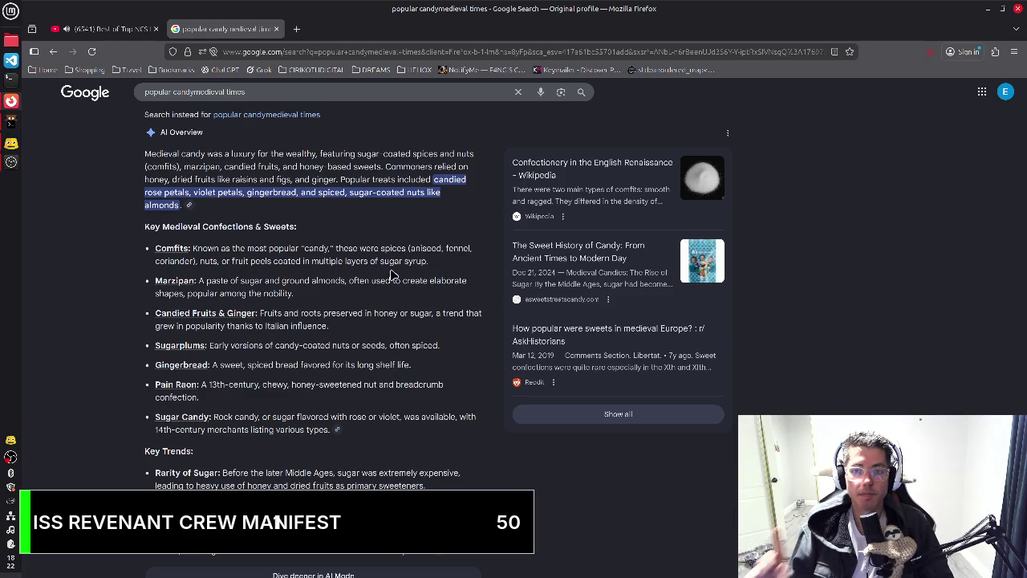
Change the Google search to 'popular drinks medieval times' and run it
click(186, 93)
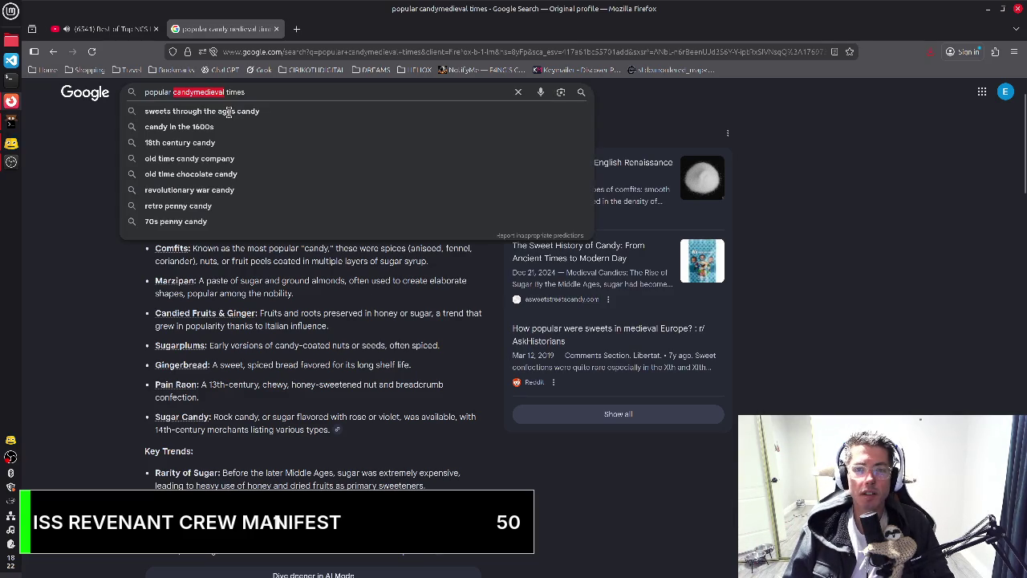
key(ctrl+BackSpace)
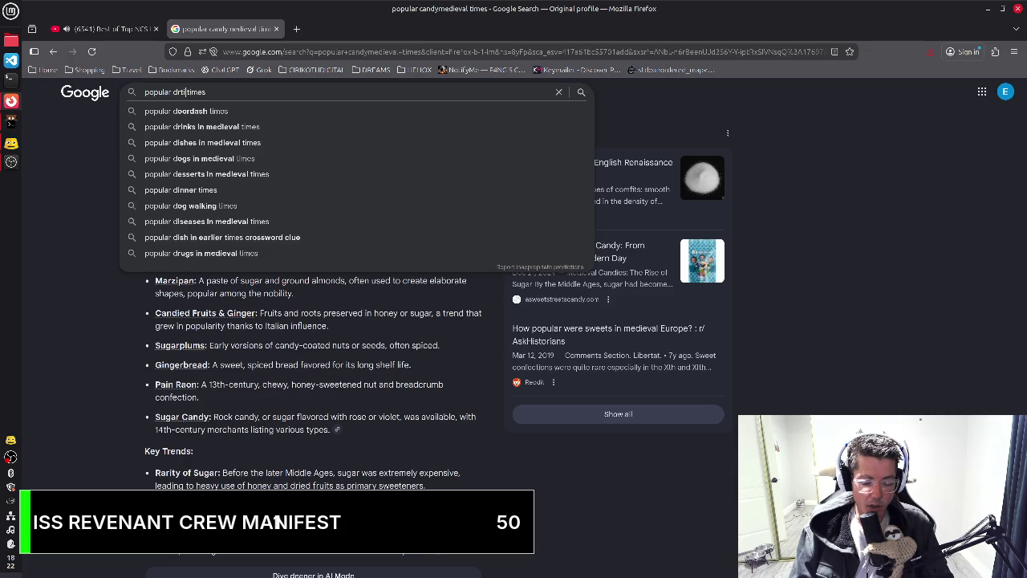
text(drtin)
key(BackSpace)
key(BackSpace)
key(BackSpace)
text(inks medieval)
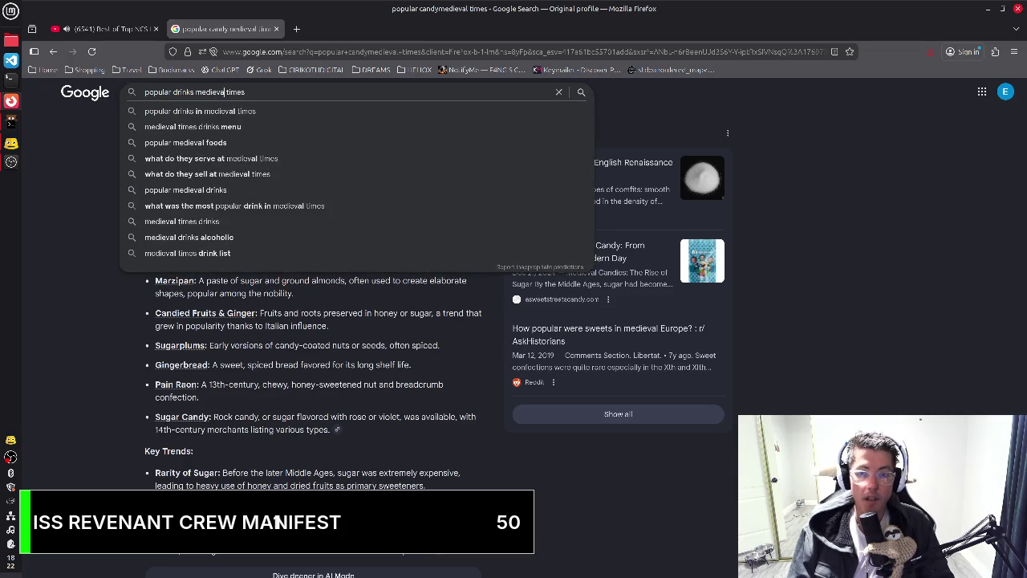
key(Return)
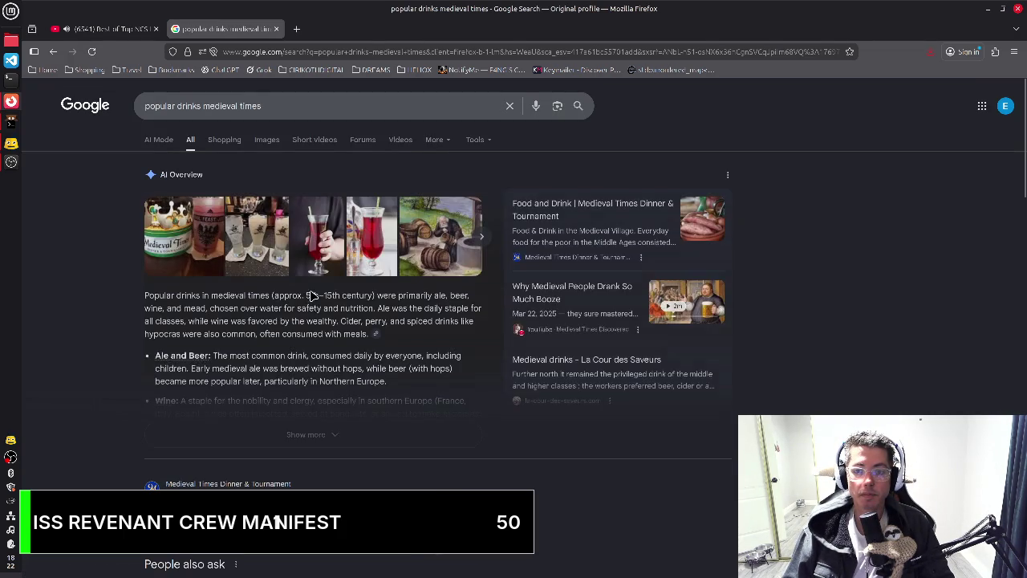
Expand the AI Overview of medieval drinks, then return to the goop.md notes
click(369, 426)
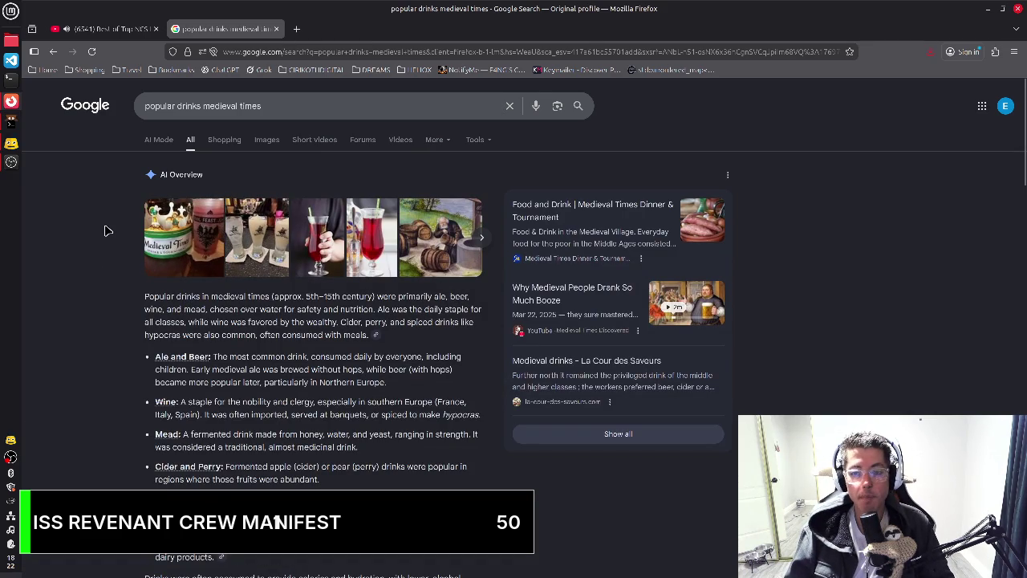
click(114, 30)
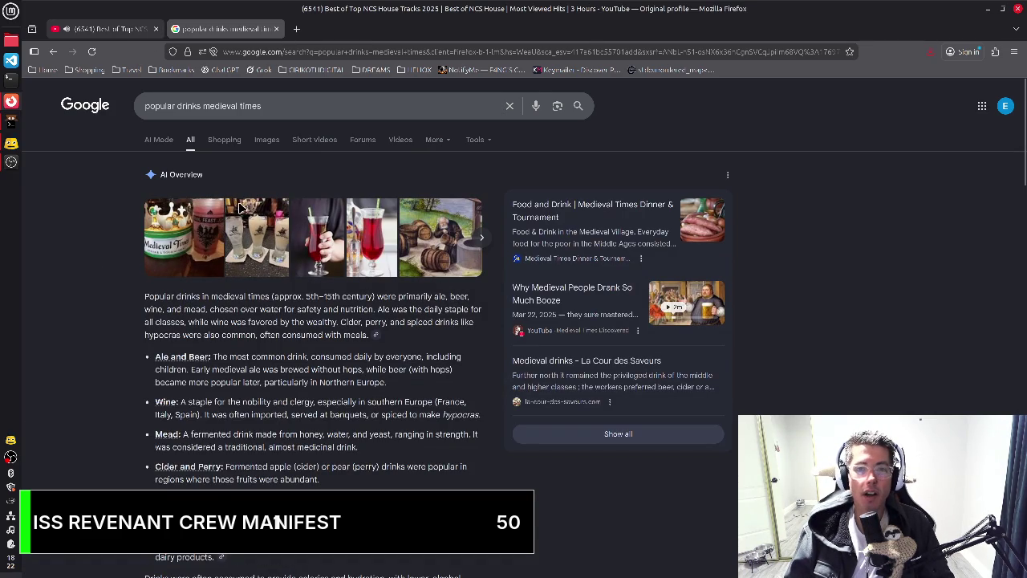
key(alt+Tab)
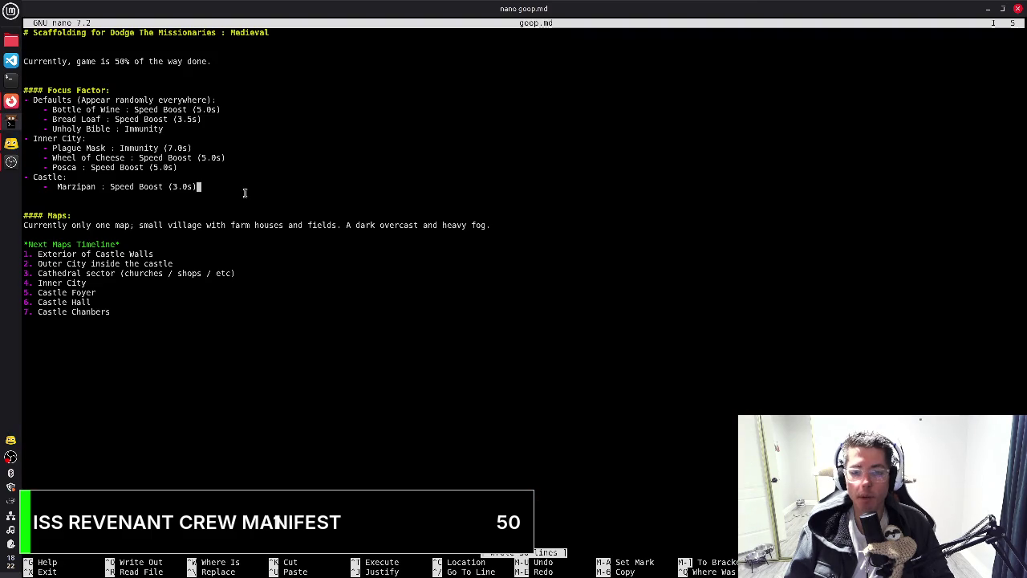
Rename Bottle of Wine to Bottle of Ale in the Defaults items
key(Up)
key(Up)
key(Up)
key(Up)
key(Up)
key(Up)
key(Up)
key(End)
key(Home)
key(Right)
key(Right)
key(Right)
key(Right)
key(Right)
key(Right)
key(Delete)
key(Delete)
key(Delete)
key(Delete)
key(Delete)
text(Ale)
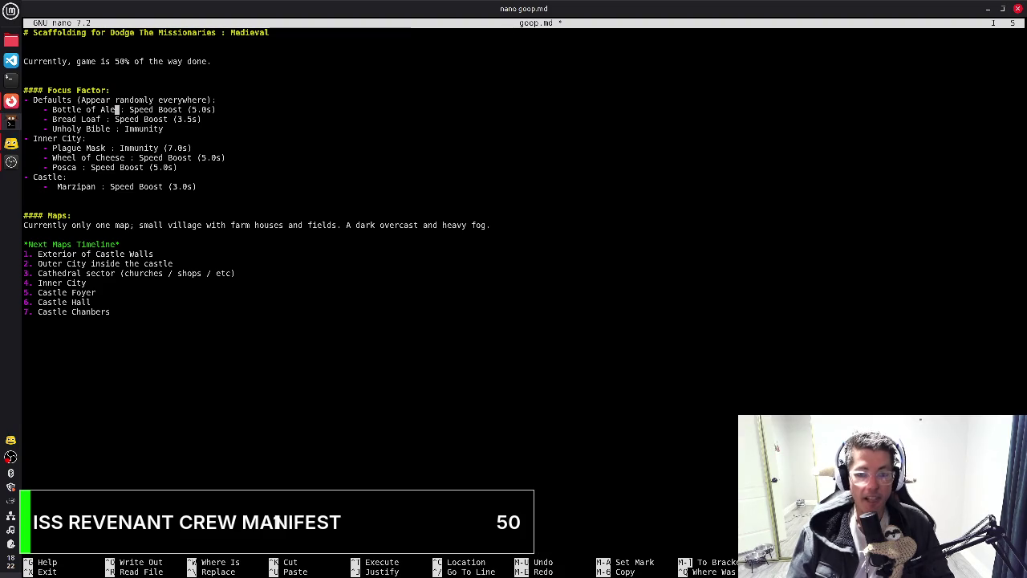
Add an empty '-' bullet beneath Marzipan in the Castle group
key(End)
key(Down)
key(Down)
key(Down)
key(Down)
key(End)
key(Down)
key(Down)
key(Down)
key(Return)
text(-)
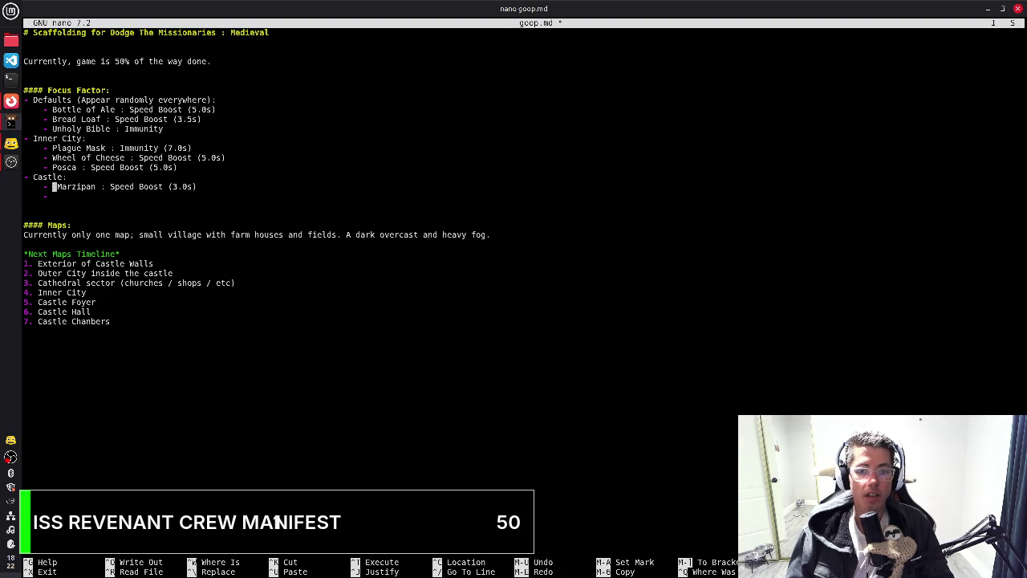
Add '- Wine : Immunity (3.0s)' below Posca and save goop.md
key(Up)
key(End)
key(Return)
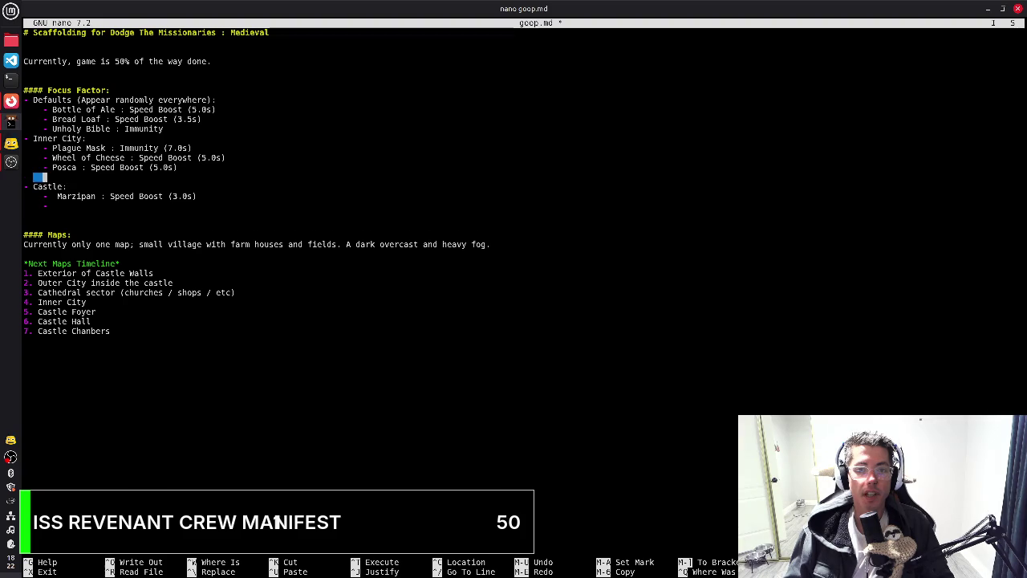
text(- Wine : Speed)
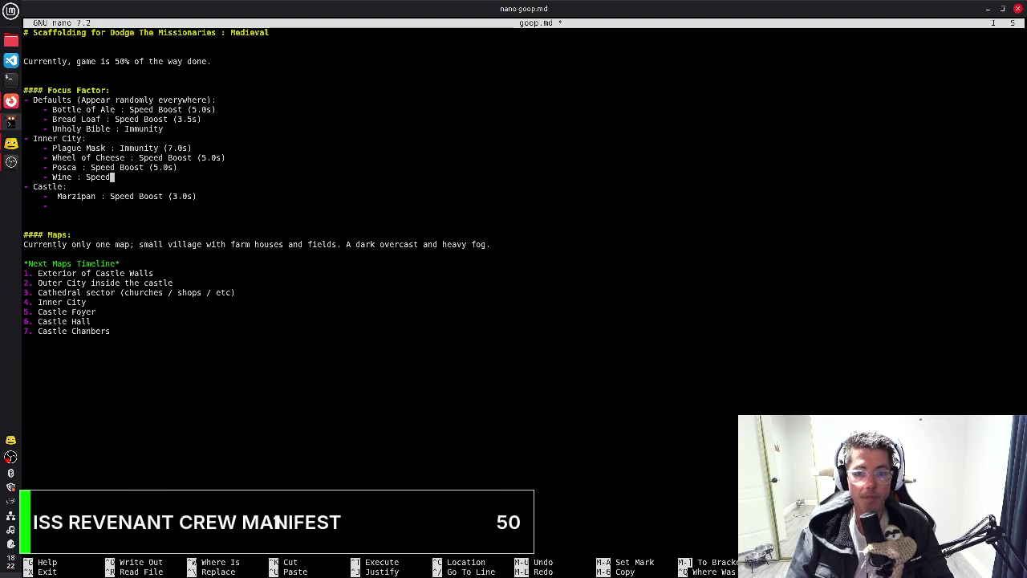
key(BackSpace)
key(BackSpace)
key(BackSpace)
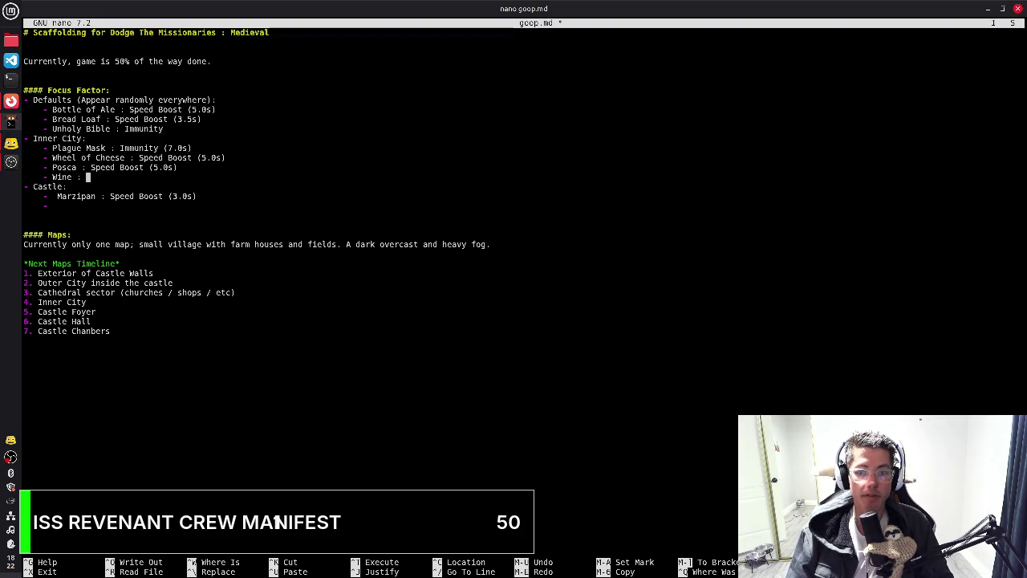
text(Immunity ()
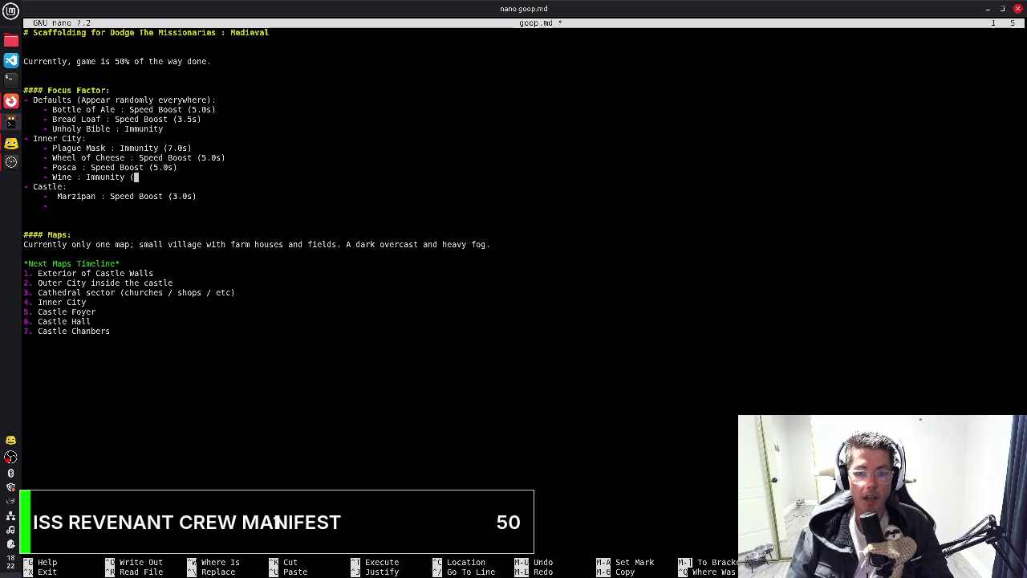
text(3.0s))
key(ctrl+o)
key(Return)
Switch to Firefox's medieval drinks search tab
key(Down)
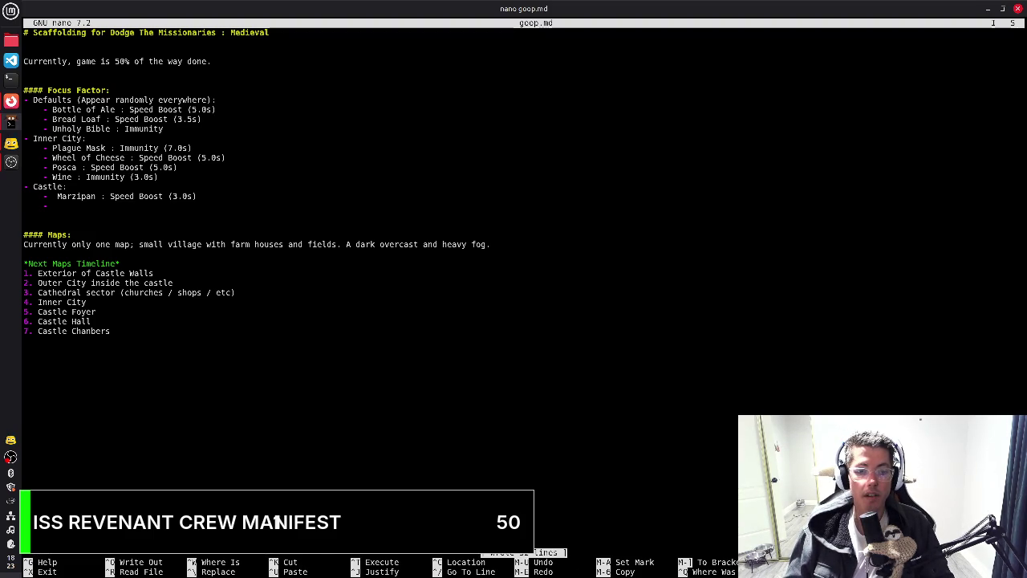
key(alt+Tab)
key(alt+Tab)
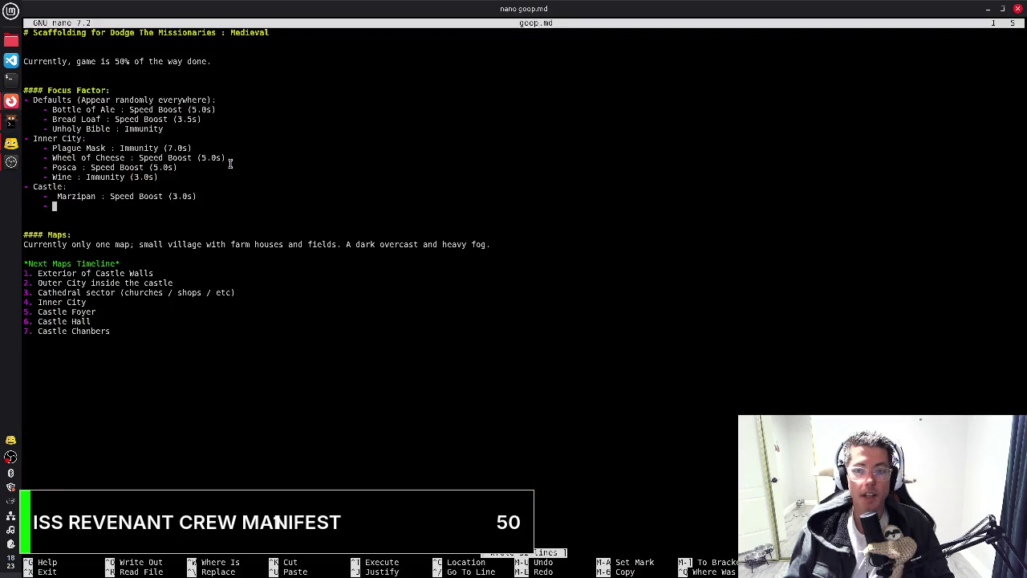
key(alt+Tab)
click(228, 30)
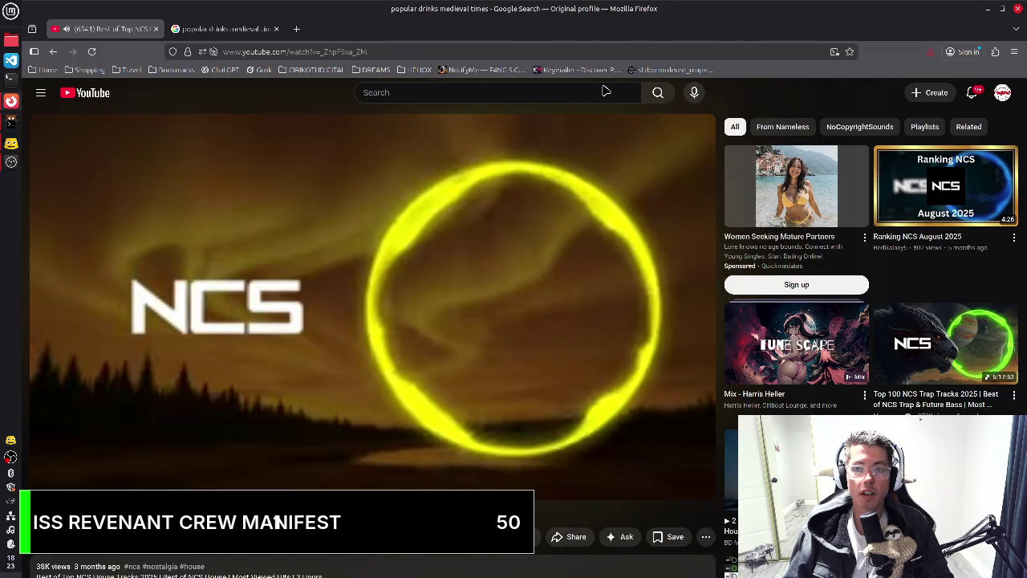
Scroll through the medieval drinks AI Overview, then return to goop.md in nano
scroll(363, 330, down, 2)
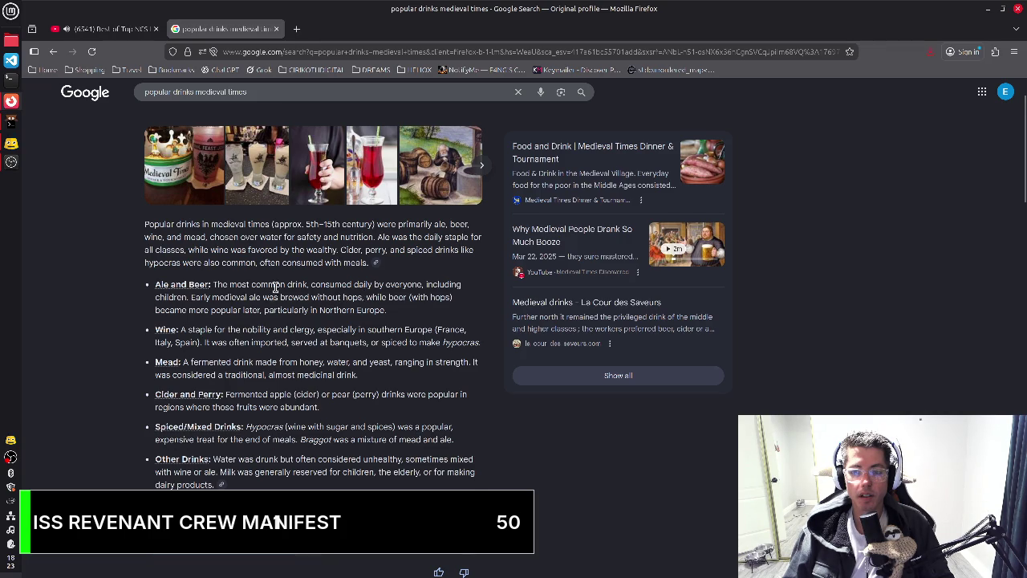
scroll(276, 286, up, 2)
key(alt+Tab)
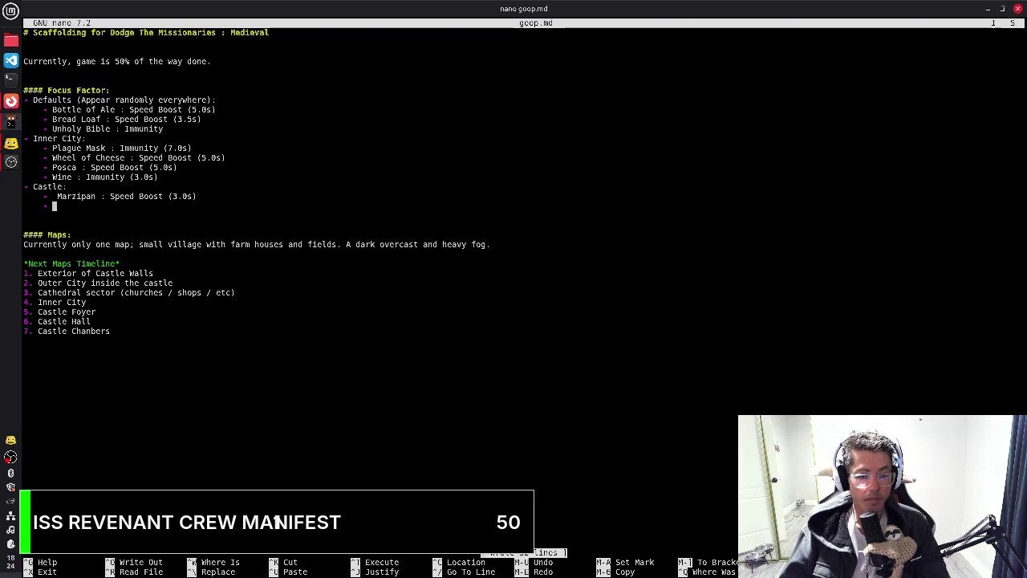
Rename Bottle of Ale to Stein of Ale and save goop.md
key(Up)
key(Up)
key(Up)
key(Up)
key(Up)
key(Up)
key(Up)
key(Up)
key(Up)
key(Delete)
key(Delete)
key(Delete)
key(Delete)
key(Delete)
key(Delete)
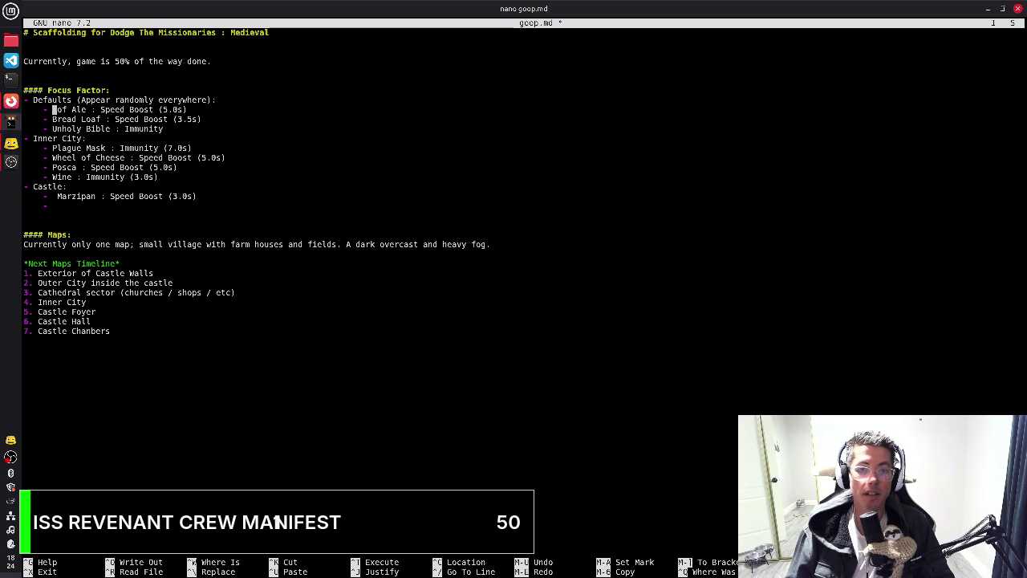
text(Stein)
key(End)
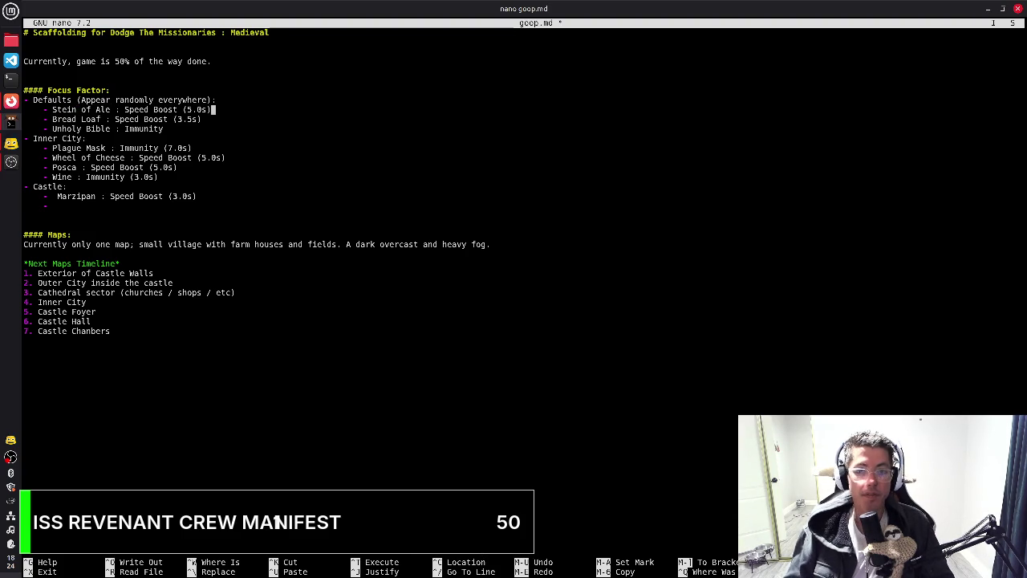
key(ctrl+o)
key(Return)
key(Down)
key(Down)
key(Down)
key(Down)
key(Down)
key(Down)
key(Down)
key(Down)
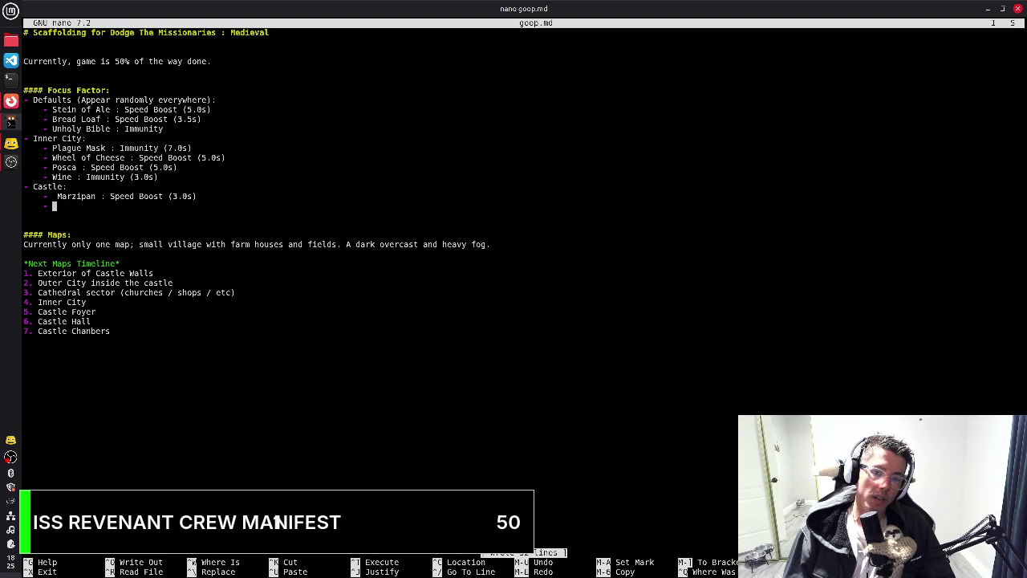
Remove the extra leading space before Marzipan so it aligns with the list
key(Up)
key(End)
key(ctrl+Left)
key(ctrl+Left)
key(ctrl+Left)
key(ctrl+Left)
key(ctrl+Left)
key(ctrl+Left)
key(ctrl+Left)
key(Down)
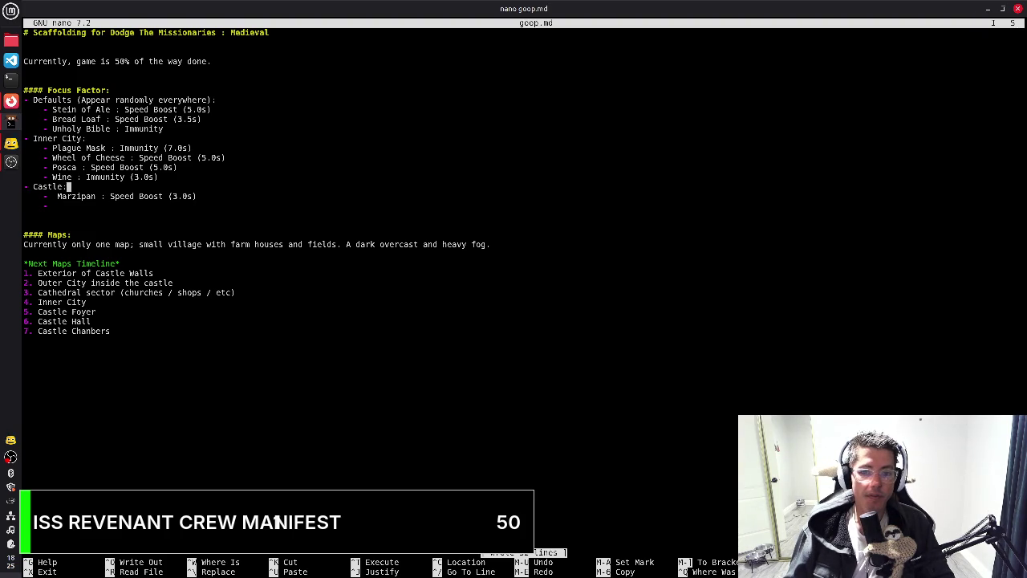
key(Down)
key(ctrl+Right)
key(ctrl+Right)
key(ctrl+Left)
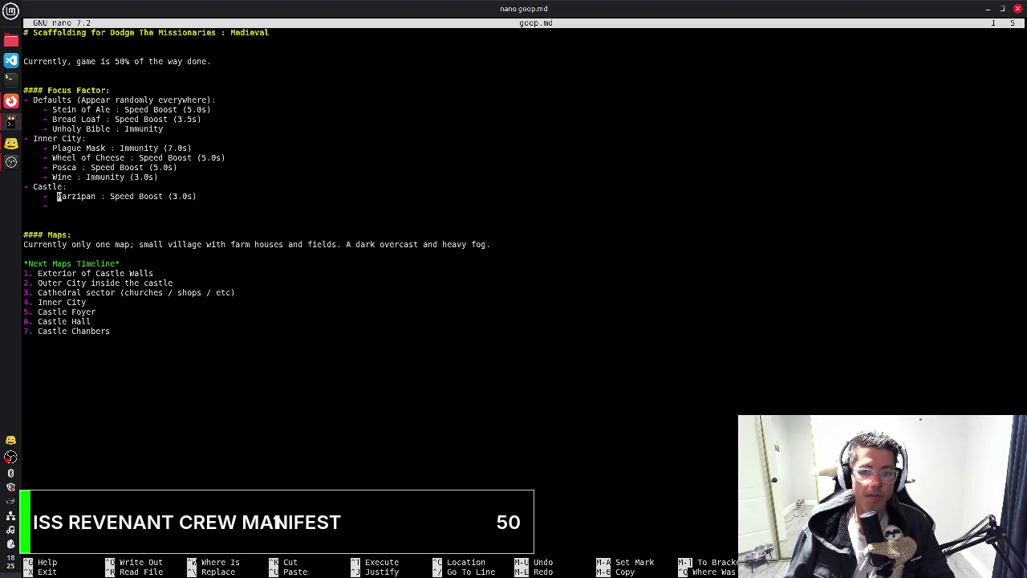
key(BackSpace)
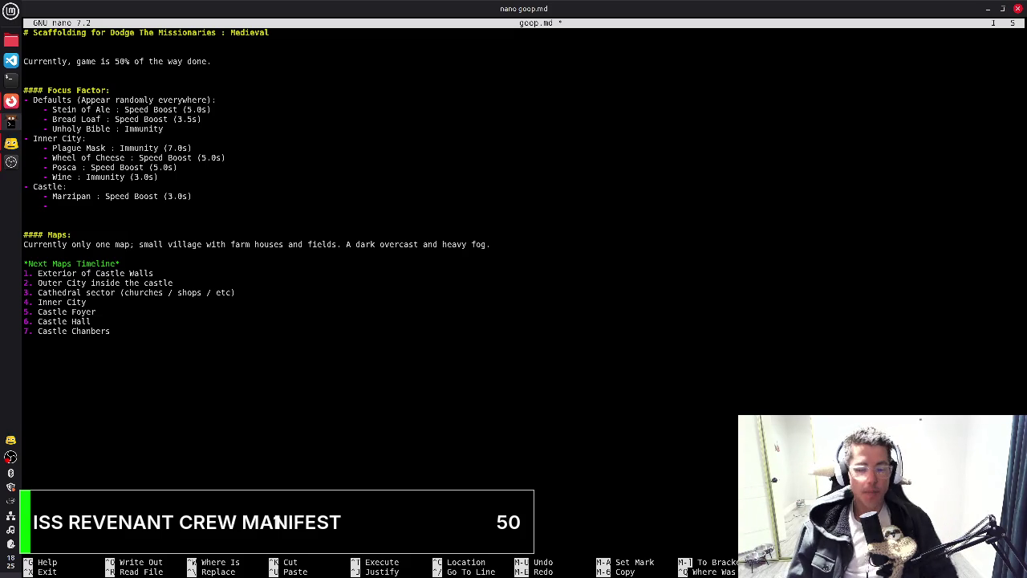
Rename Stein of Ale to Mug of Ale
key(Up)
key(Up)
key(Up)
Rename Posca to Horn of Posca and save goop.md
key(Up)
key(Up)
key(Up)
key(Up)
key(Up)
key(Up)
key(Up)
key(Delete)
key(Delete)
key(Delete)
key(Delete)
key(Delete)
key(Delete)
text(Mug)
key(End)
key(Down)
key(Down)
key(Down)
key(Down)
key(Down)
key(Down)
key(Up)
key(ctrl+Left)
key(ctrl+Left)
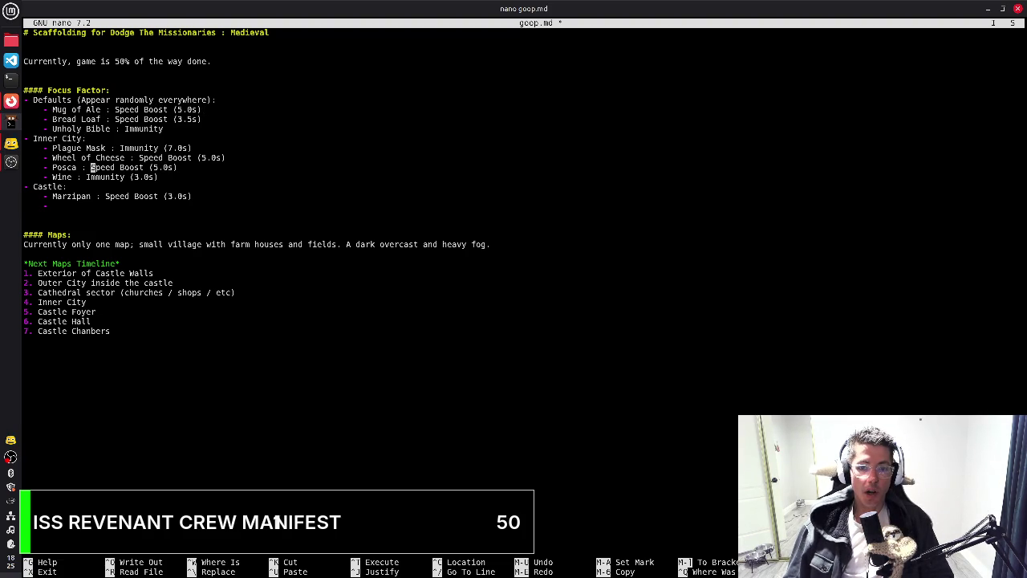
text(Horn of)
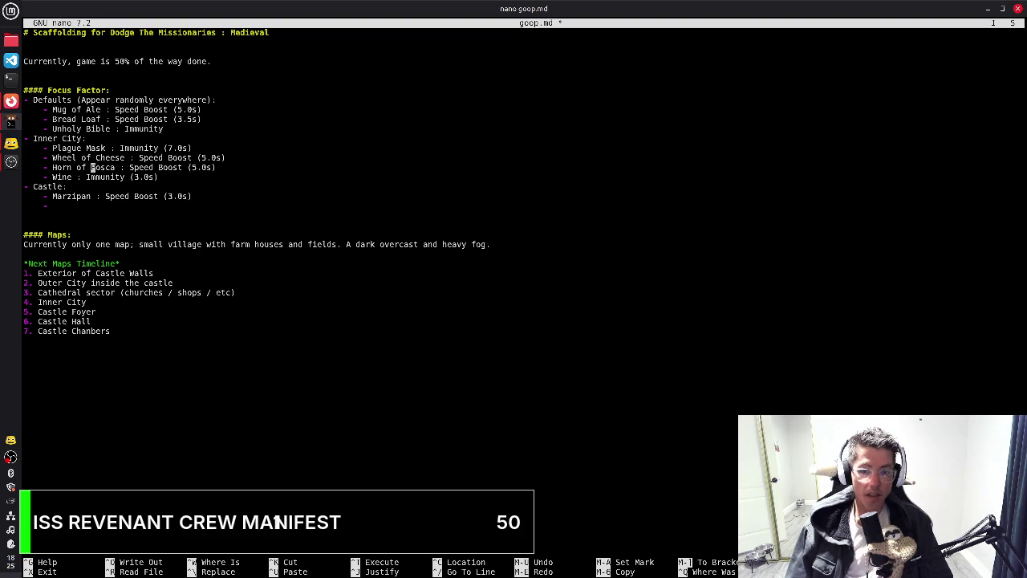
key(ctrl+o)
key(Return)
Move to the Castle heading, then switch to the medieval drinks search results
key(Up)
key(Up)
key(Down)
key(Down)
key(Down)
key(Down)
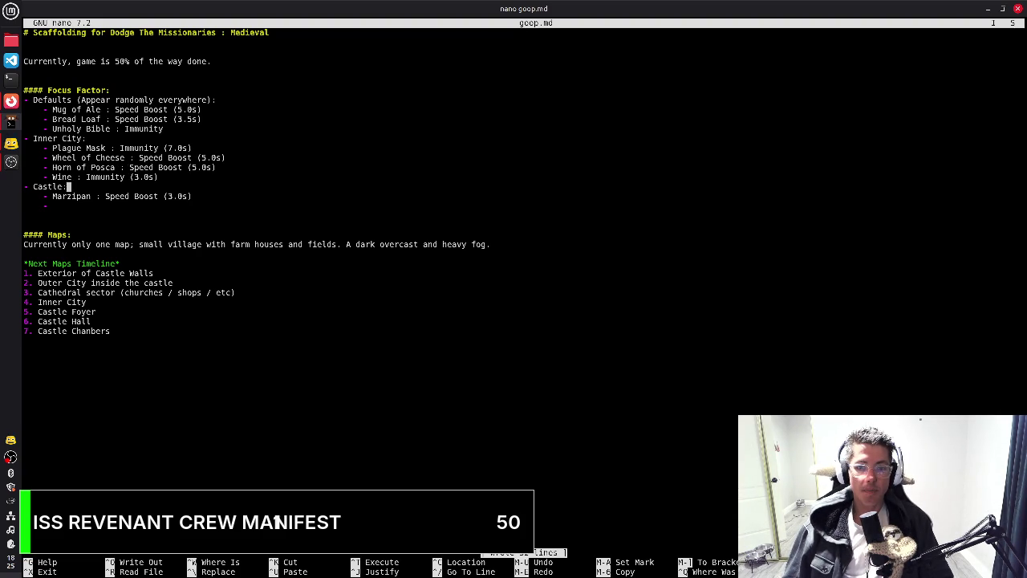
key(Down)
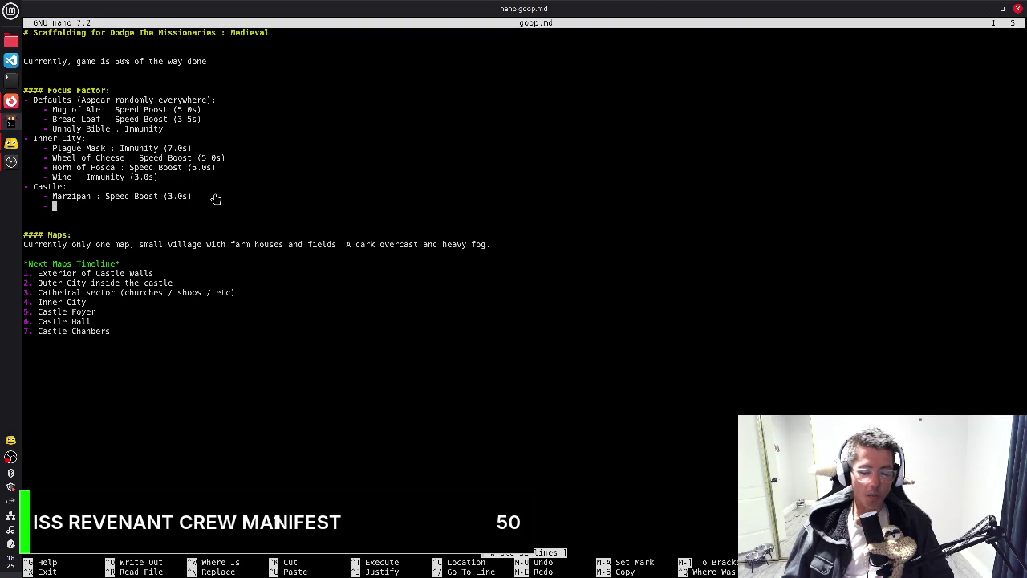
key(alt+Tab)
Search Google for 'illicit items to have during medieval times'
click(476, 106)
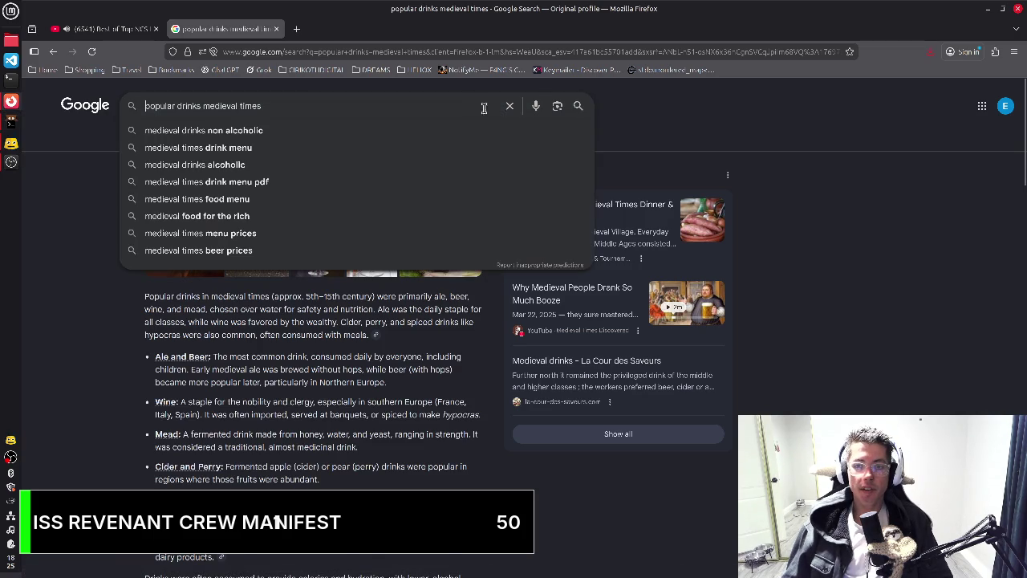
click(507, 107)
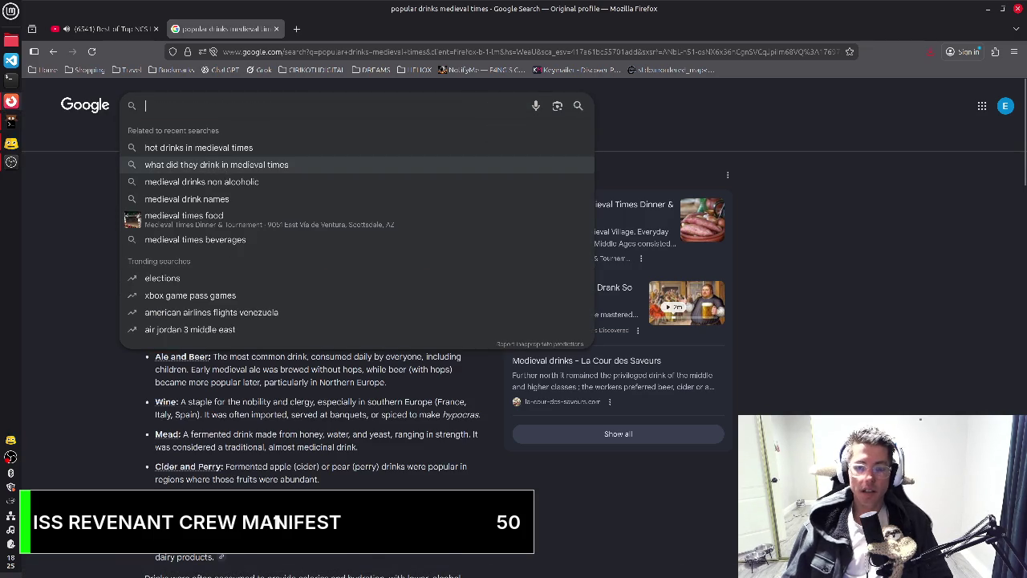
text(illicit items to )
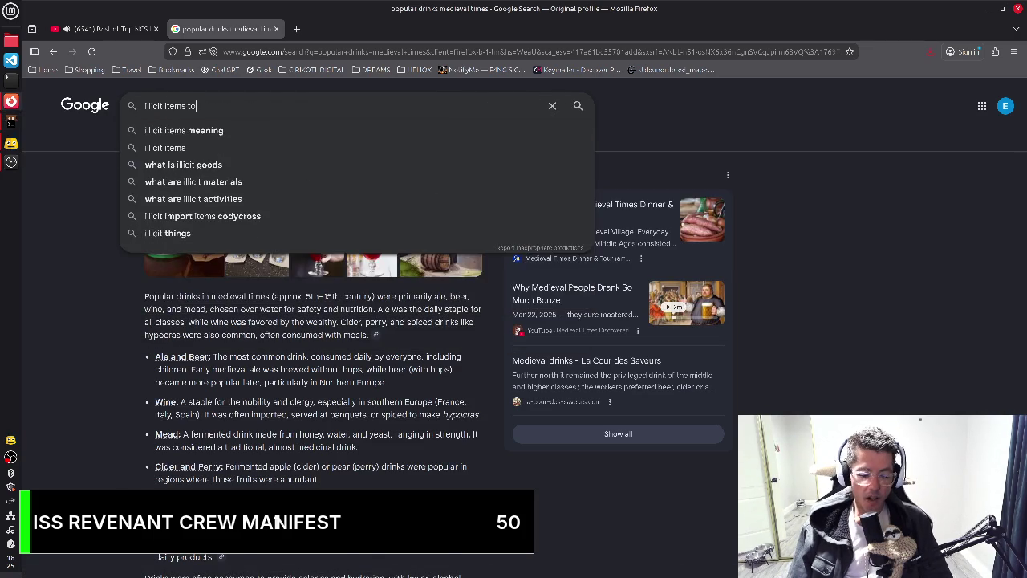
text(have during medieval times)
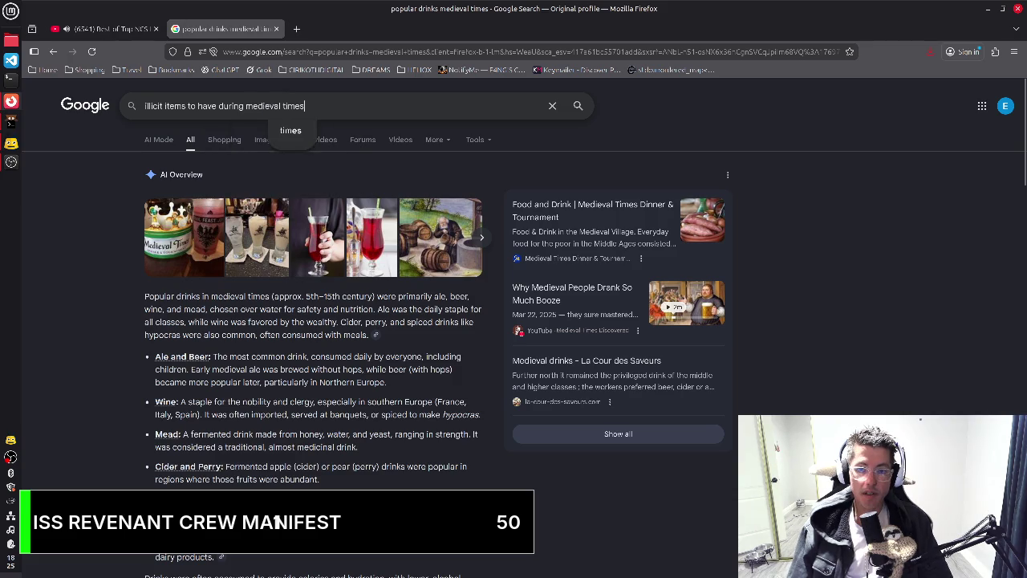
key(Return)
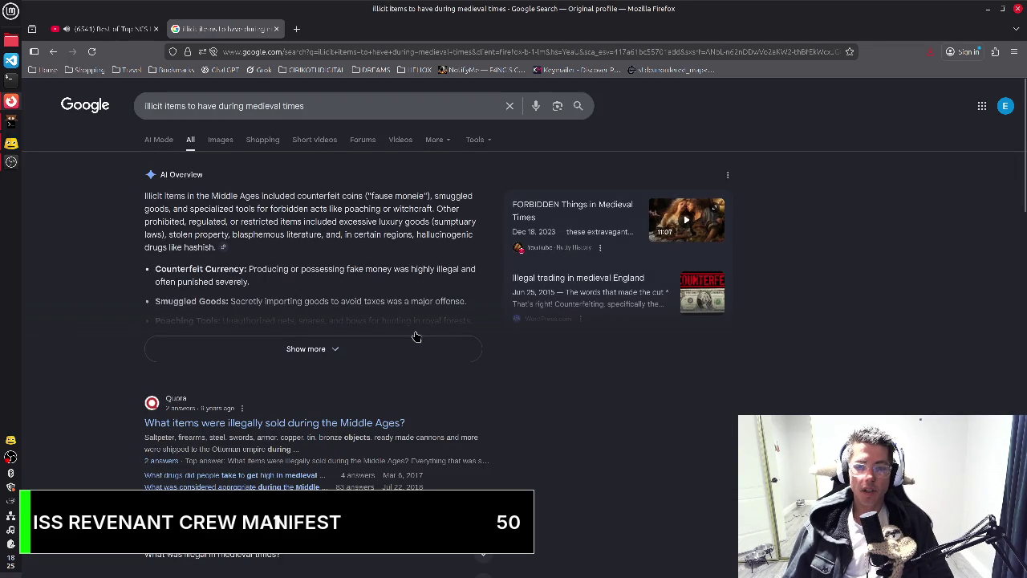
Expand the full AI Overview, select the phrase 'cursed objects', and clear the query
click(417, 351)
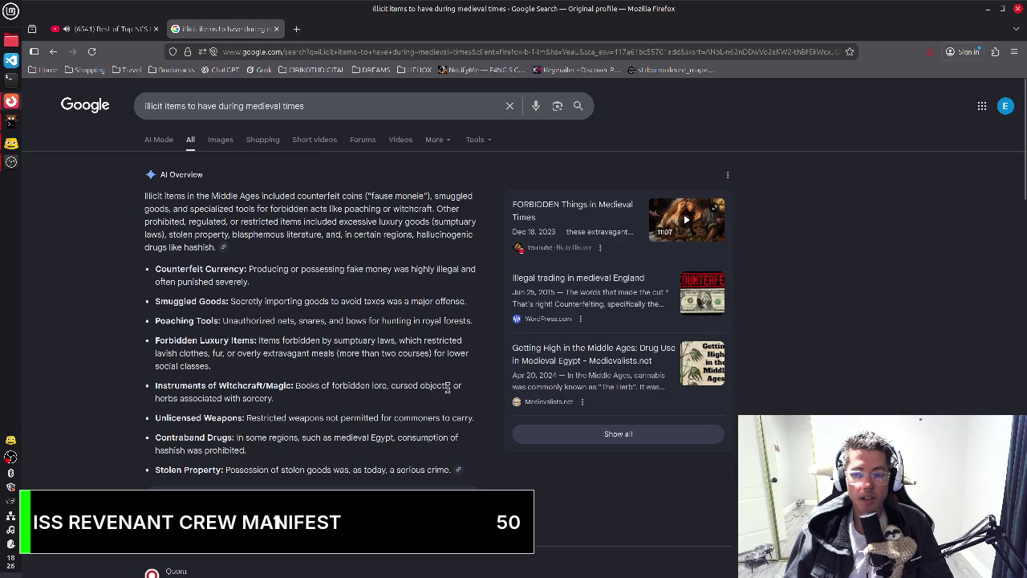
drag(449, 385, 393, 385)
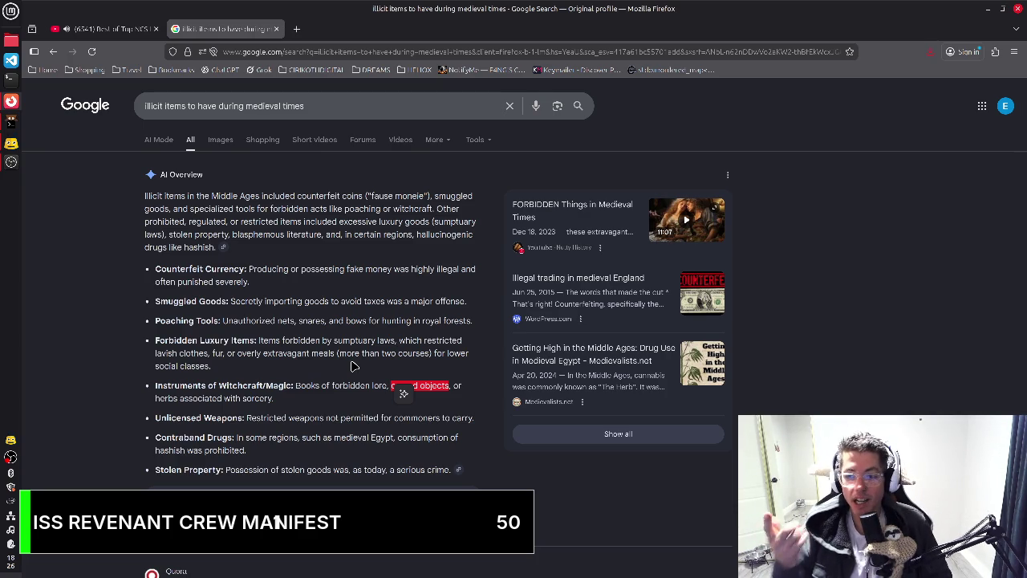
click(511, 104)
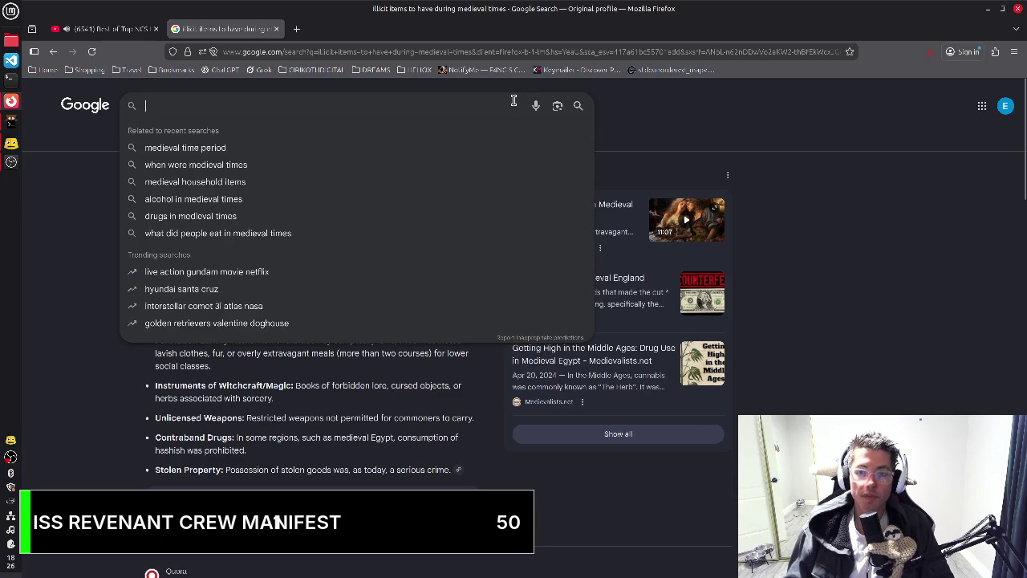
Search '"cursed object" in medieval times', read the expanded AI Overview, then return to nano
text("cursed object" in medieval times)
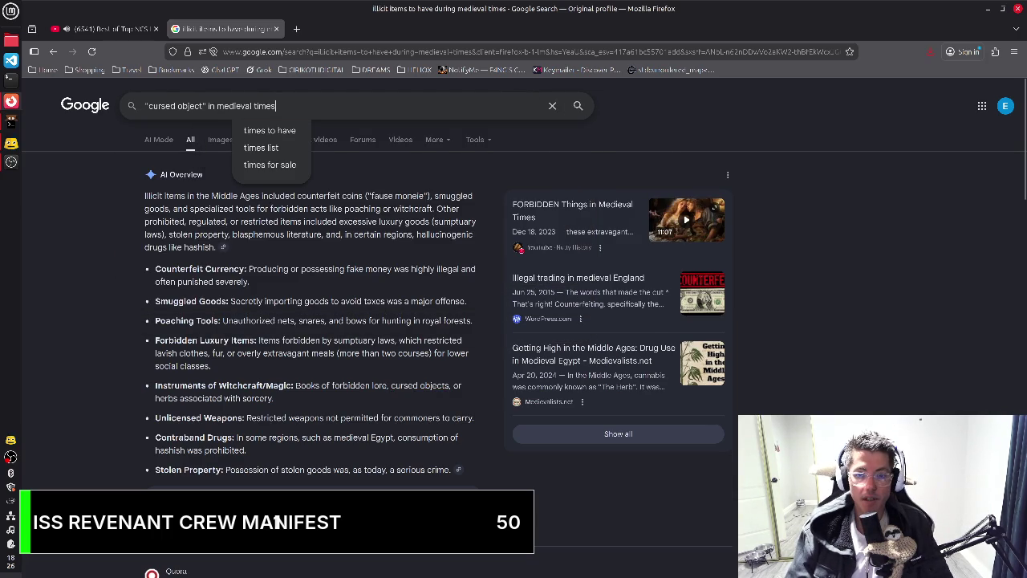
key(Return)
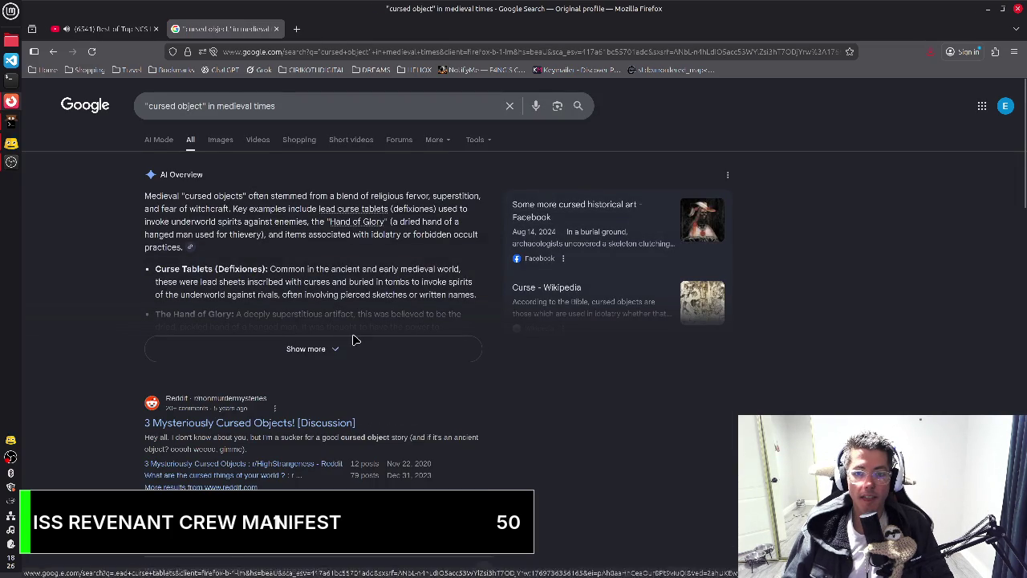
click(386, 345)
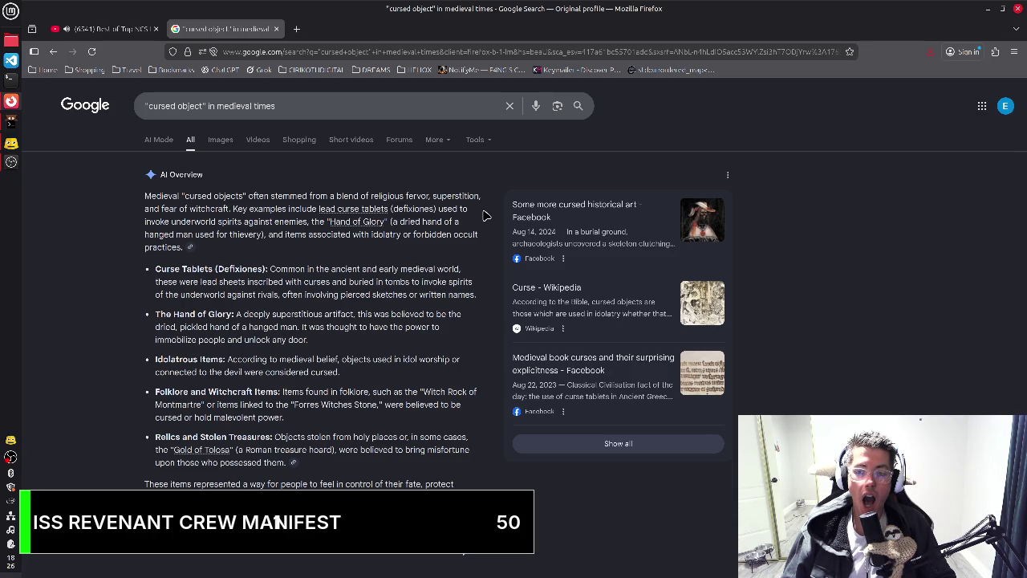
scroll(484, 215, down, 2)
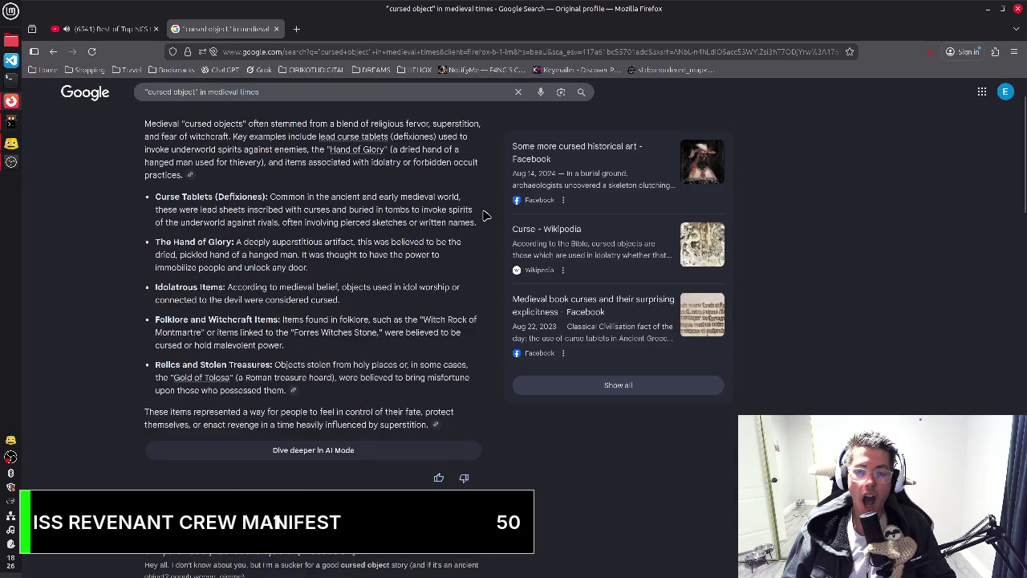
scroll(484, 215, up, 2)
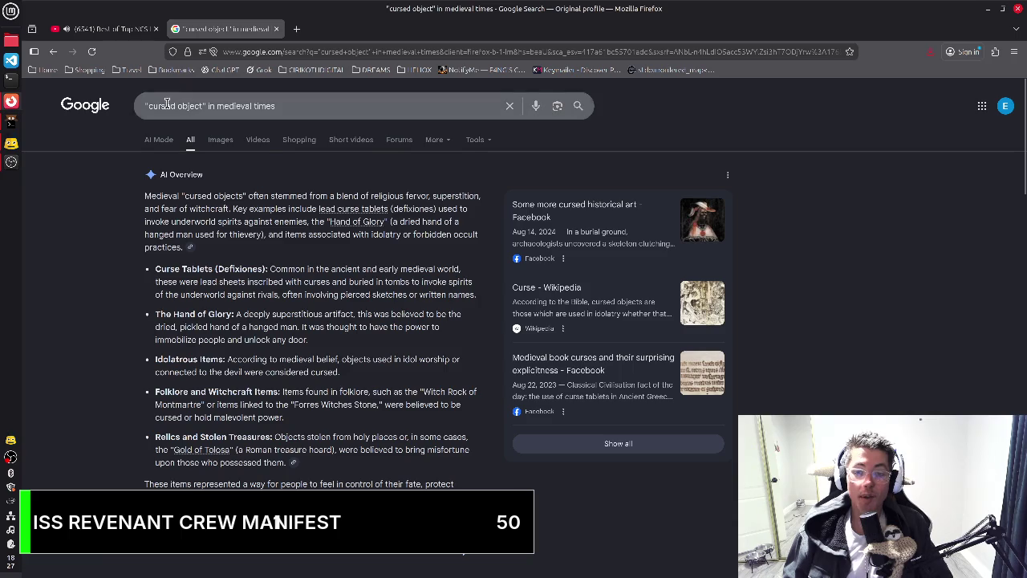
key(alt+Tab)
Add 'Hand of Glory : Immunity (7.0s)' under Castle and save goop.md
text(Hand of Glory)
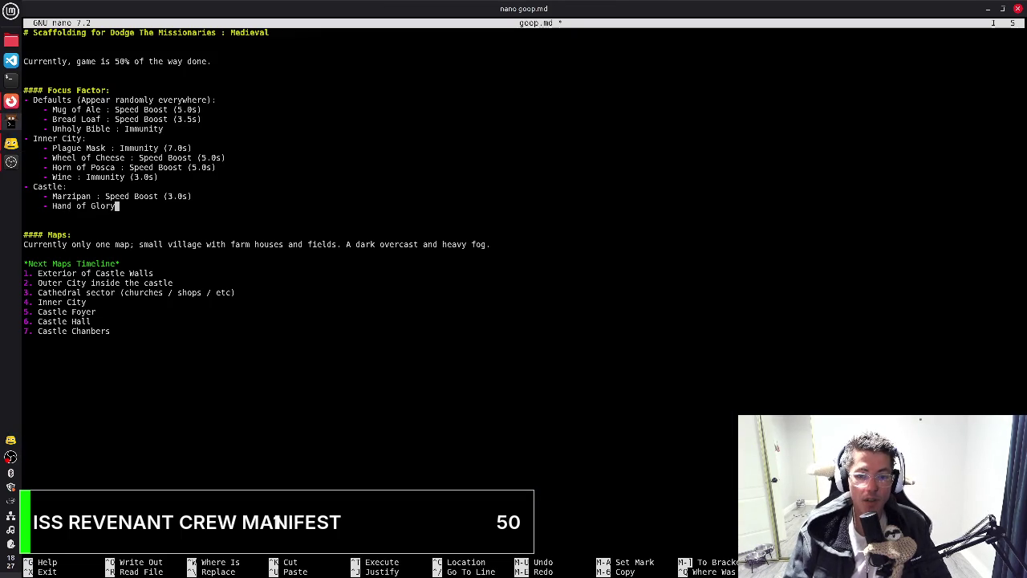
text( : Immunity )
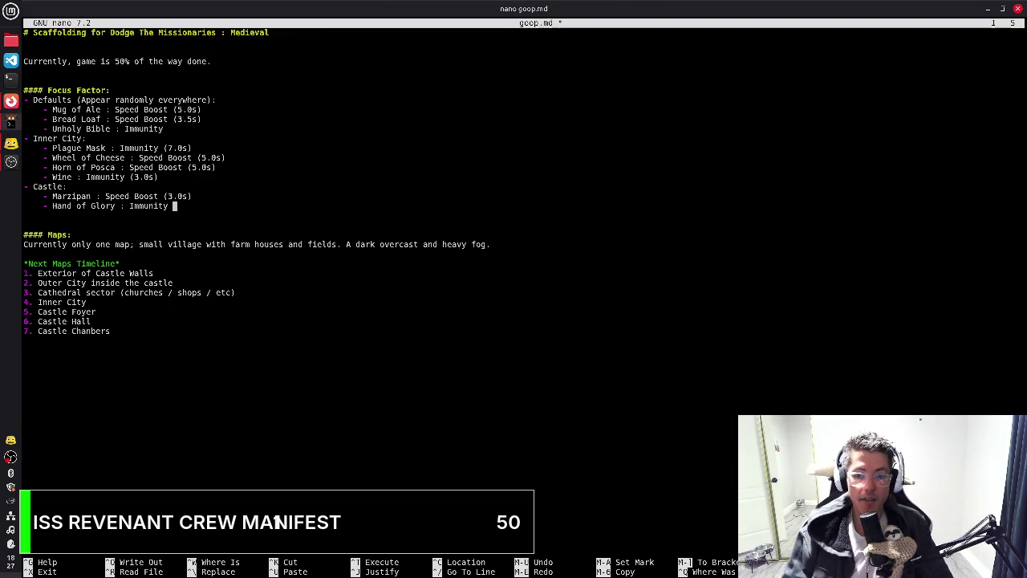
text((7.0s))
key(ctrl+o)
key(Return)
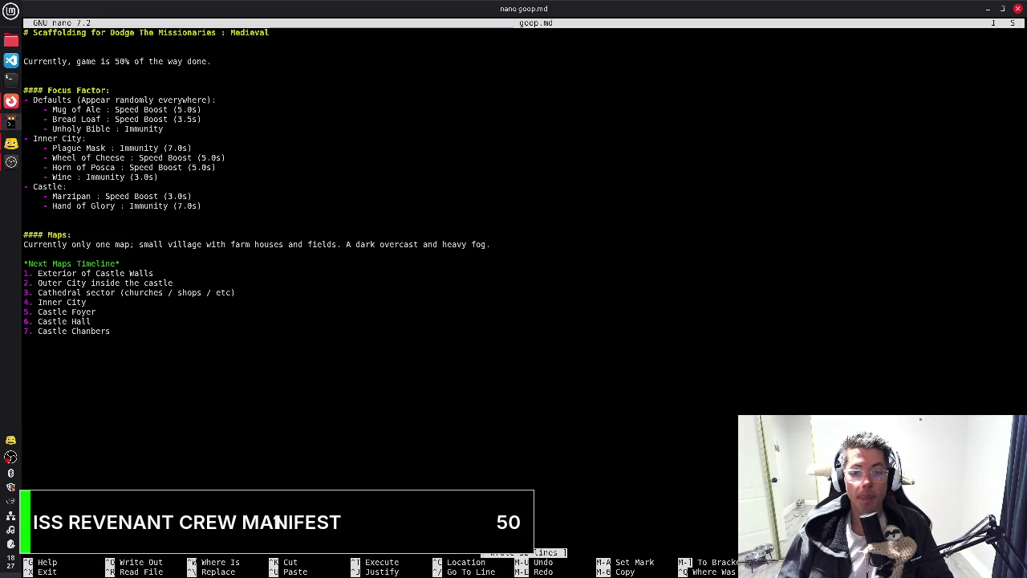
Add an empty '-' bullet after Unholy Bible, then switch back to Firefox
key(Up)
key(Up)
key(Up)
key(Up)
key(Up)
key(Up)
key(Up)
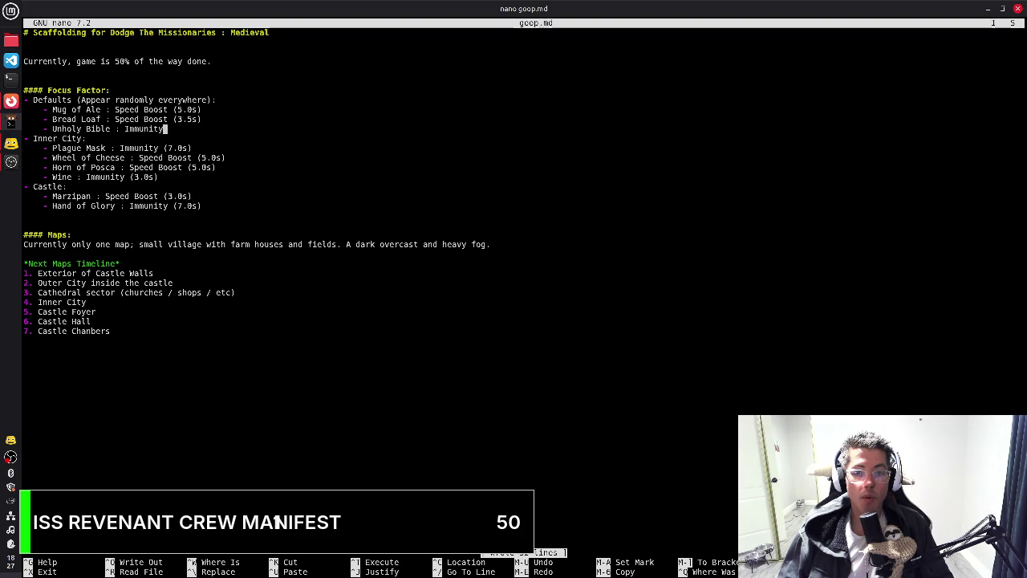
key(Return)
text(-)
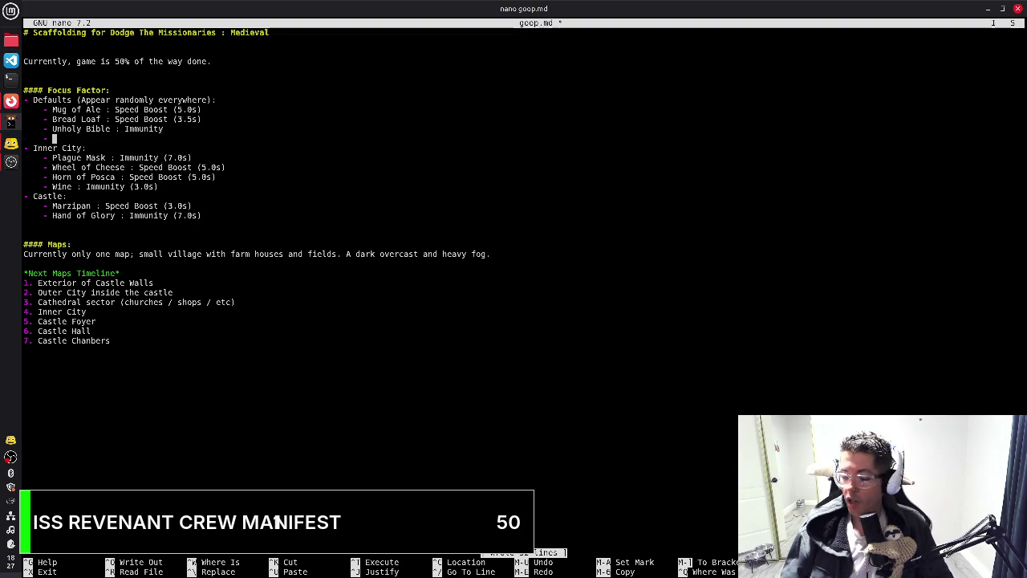
key(alt+Tab)
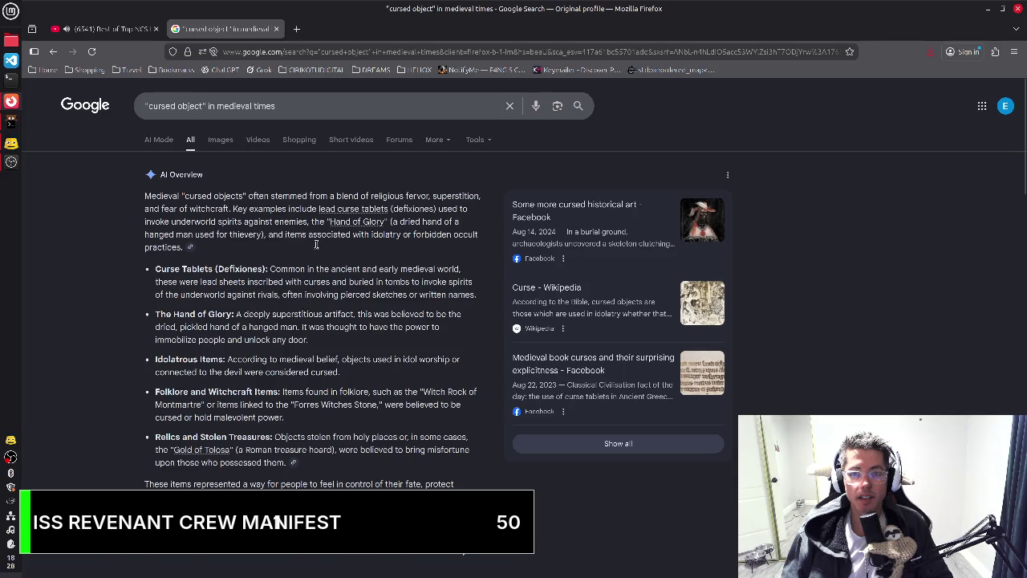
Add 'Defixiones : Immunity (3.0s)' and give Unholy Bible a (3.5s) duration
key(alt+Tab)
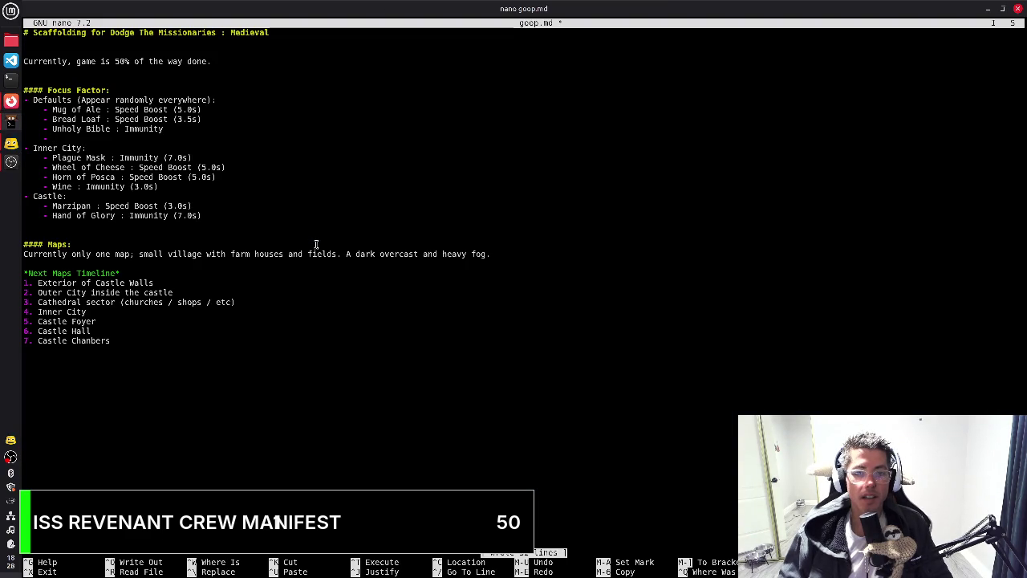
text(Defix)
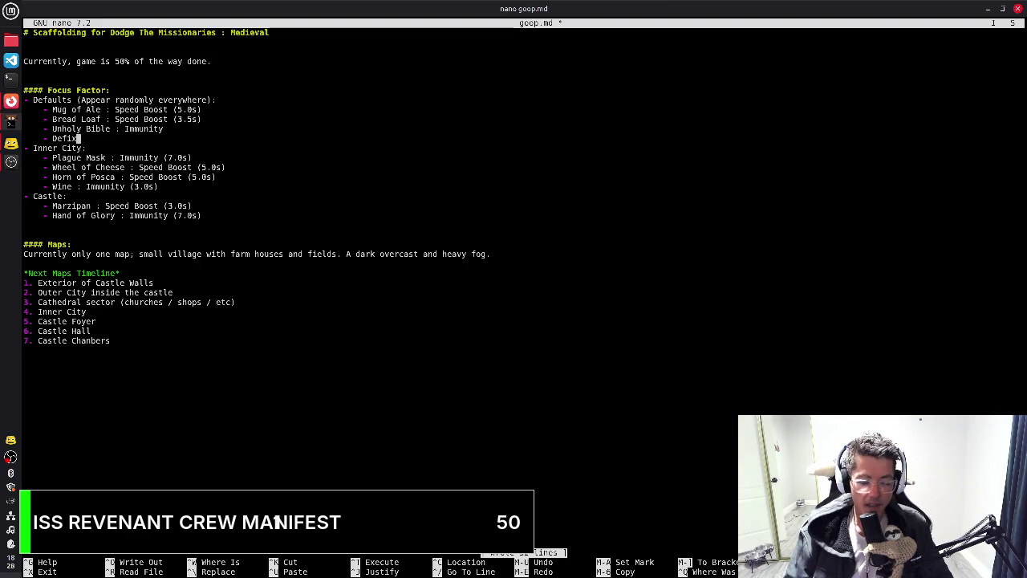
text(iones : )
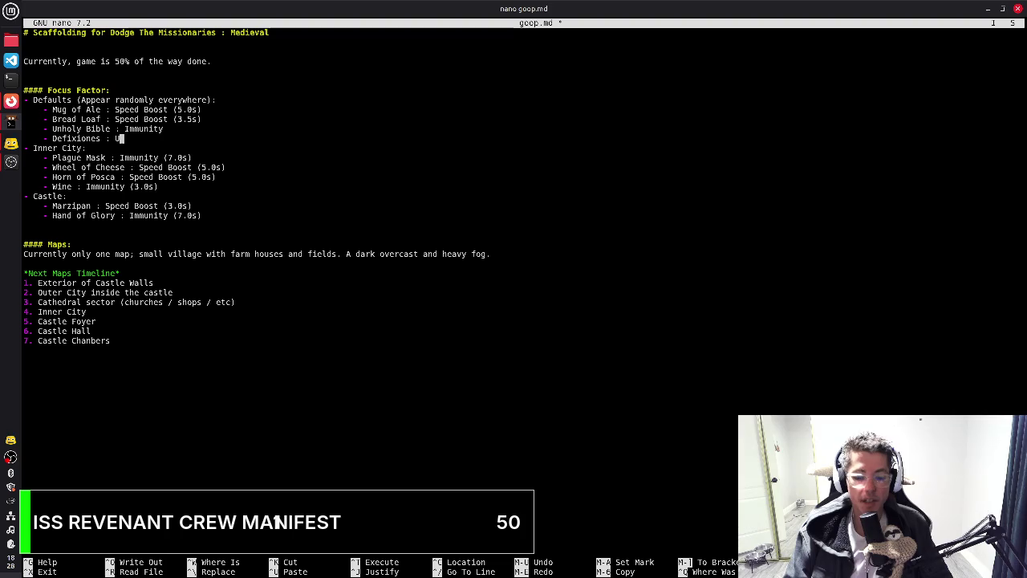
text(Immunity ()
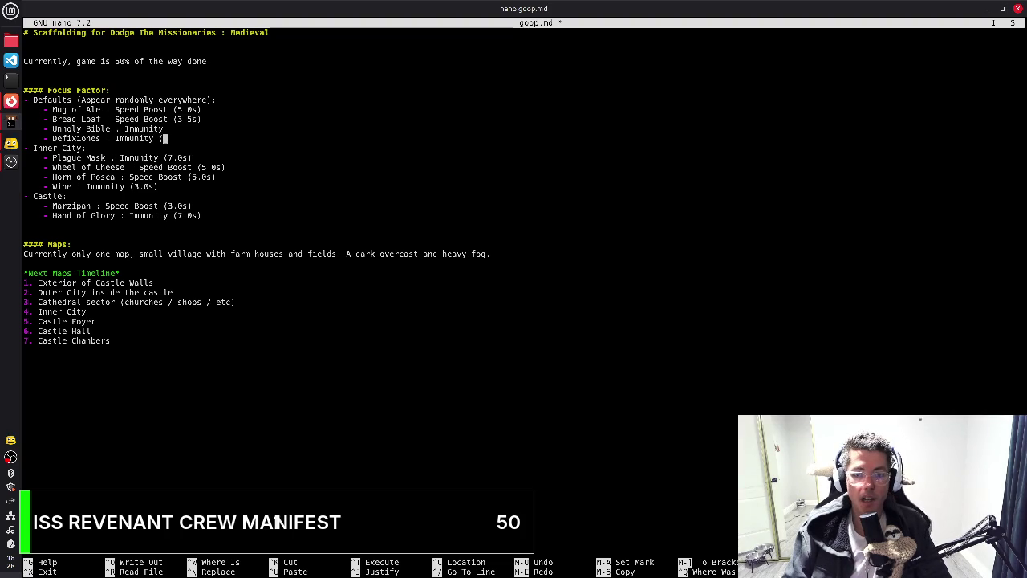
text(3.0s))
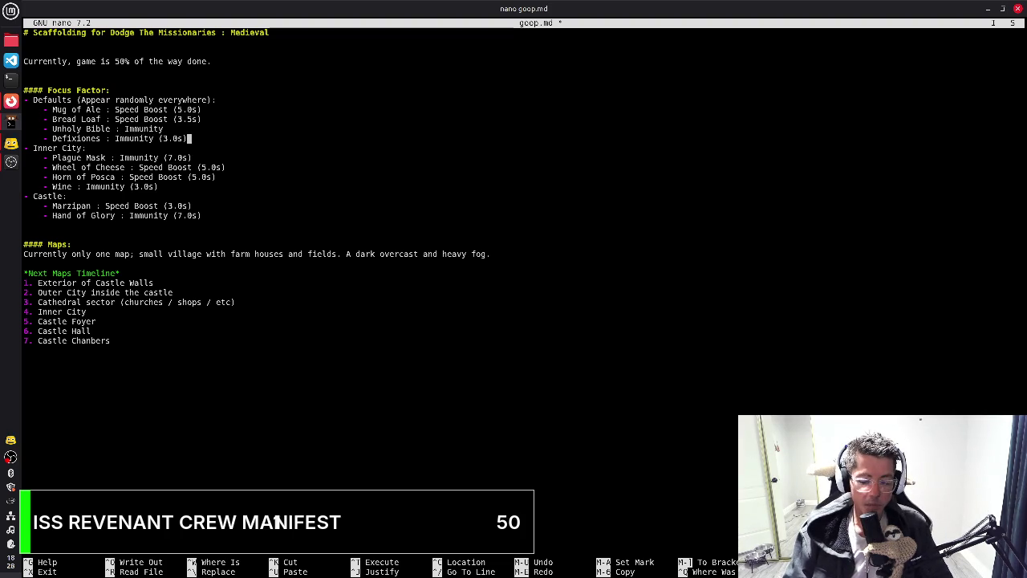
key(Up)
text(()
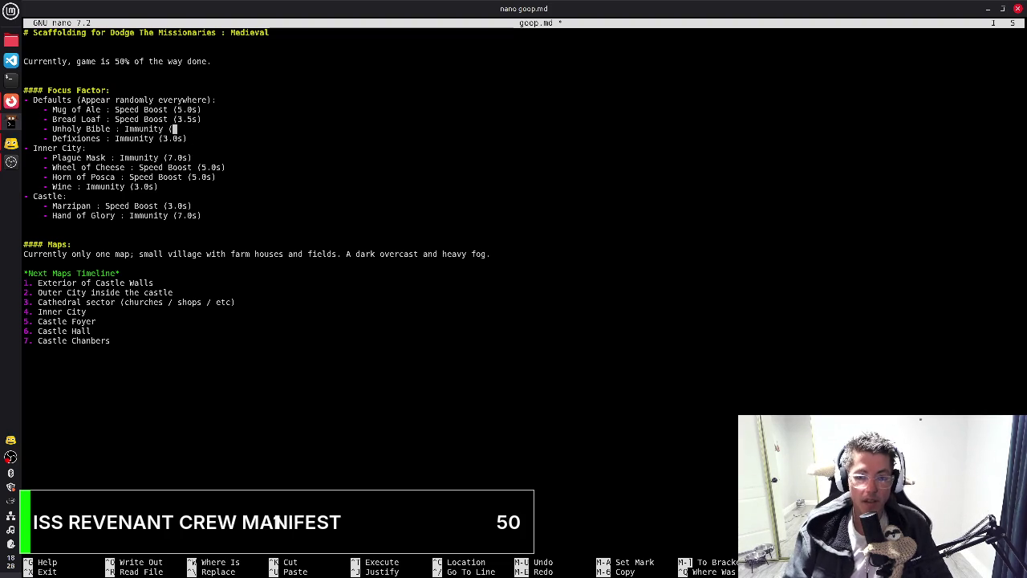
text(3.0s))
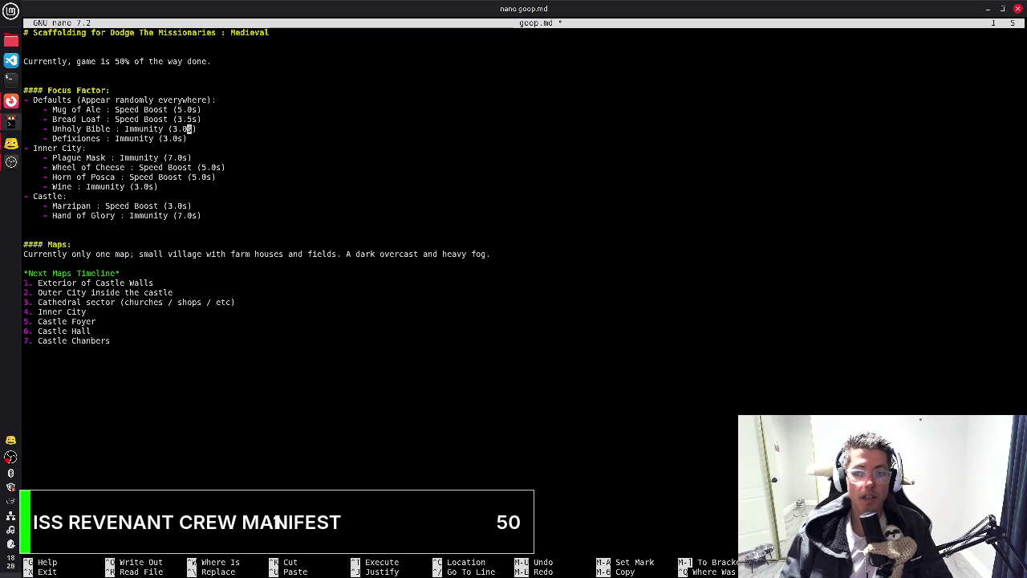
key(Left)
key(Left)
key(BackSpace)
text(5)
Shorten Horn of Posca's duration to 3.5s and save goop.md
key(Down)
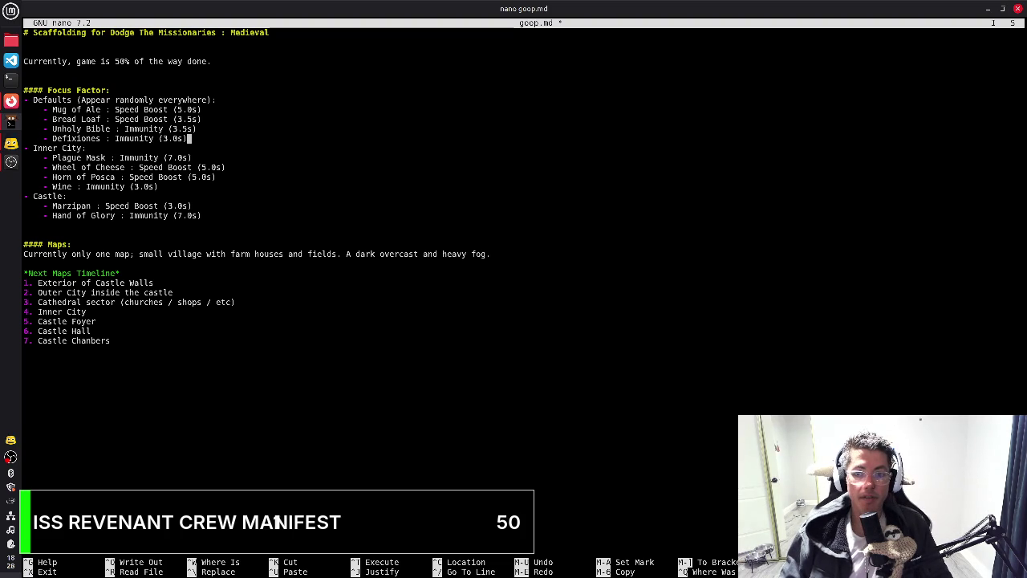
key(Down)
key(Down)
key(Down)
key(Down)
key(Right)
key(Right)
key(Right)
key(Left)
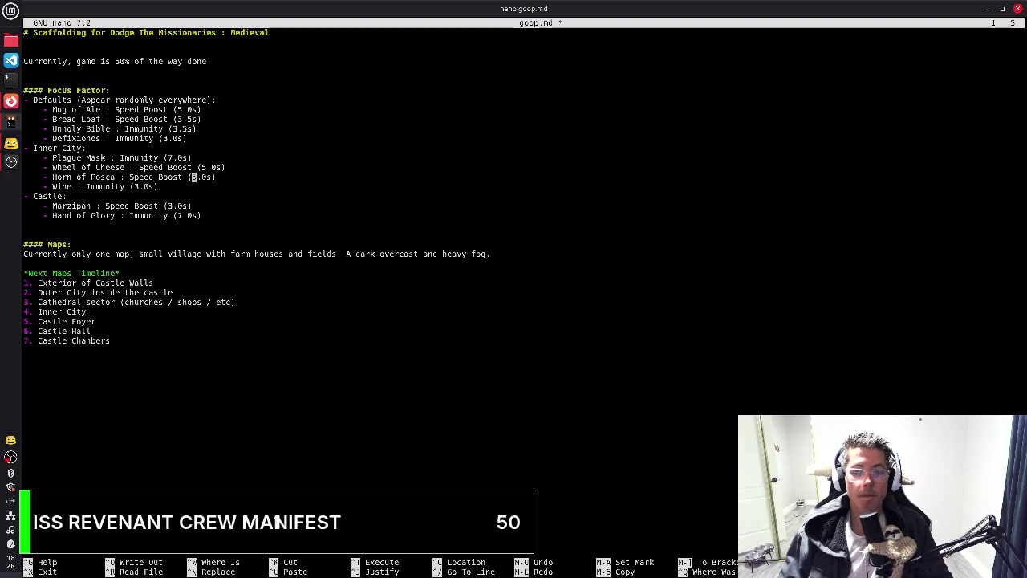
key(BackSpace)
text(3)
key(Right)
key(Delete)
text(5)
key(End)
key(ctrl+s)
key(Down)
key(Down)
key(Down)
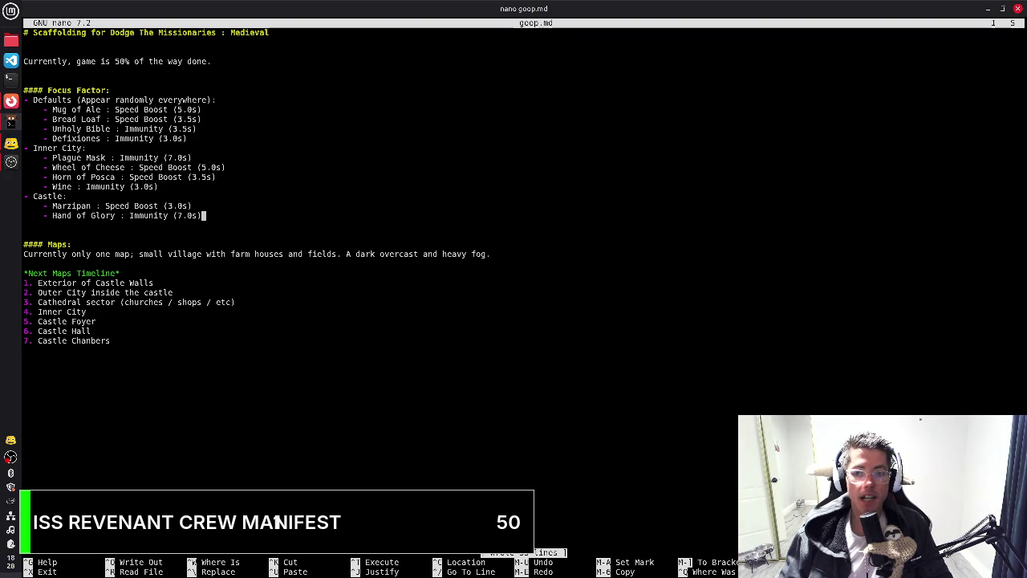
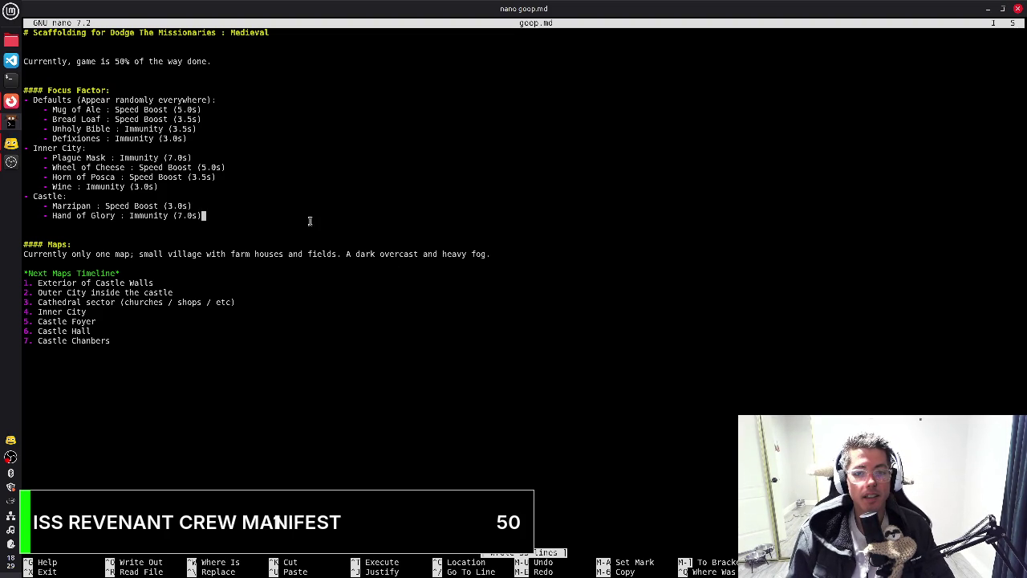
Correct 'Chanbers' to 'Chambers' in the last map entry, Castle Chambers
click(232, 217)
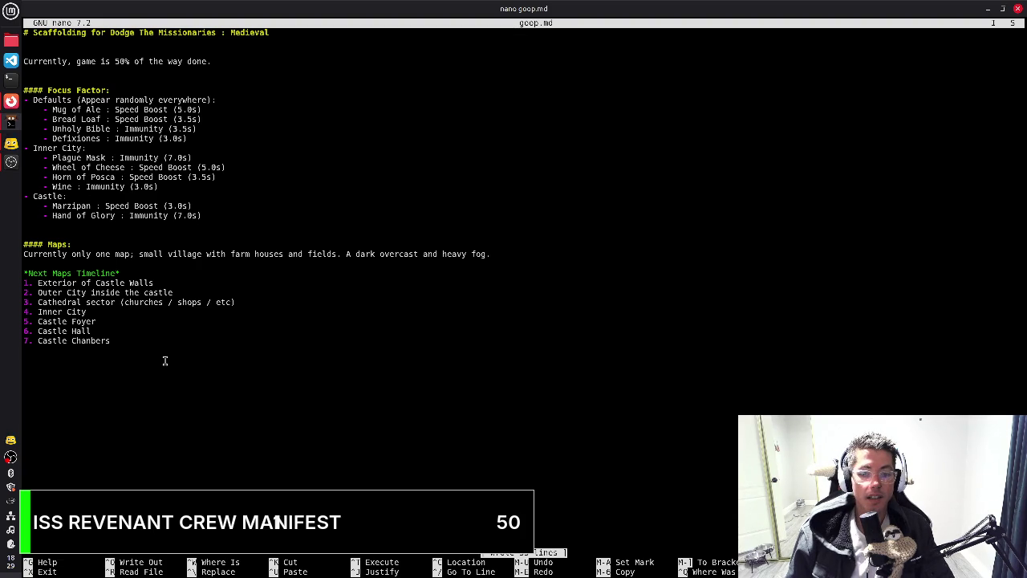
key(Down)
key(Down)
key(Down)
key(Down)
key(Down)
key(Down)
key(Down)
key(Down)
key(Down)
key(Down)
key(Down)
key(Down)
key(Down)
key(ctrl+Left)
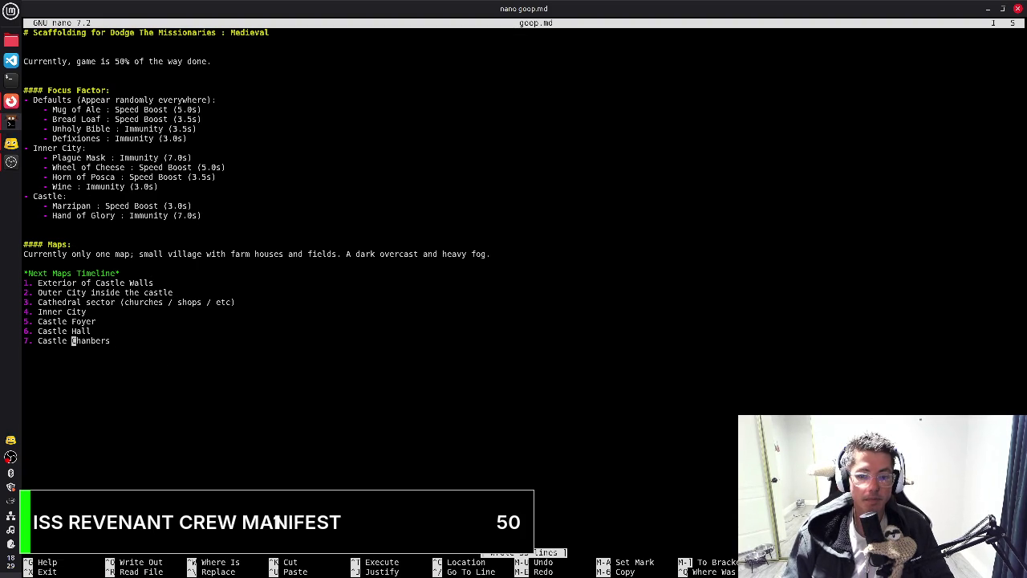
key(Right)
key(Right)
key(Delete)
text(m)
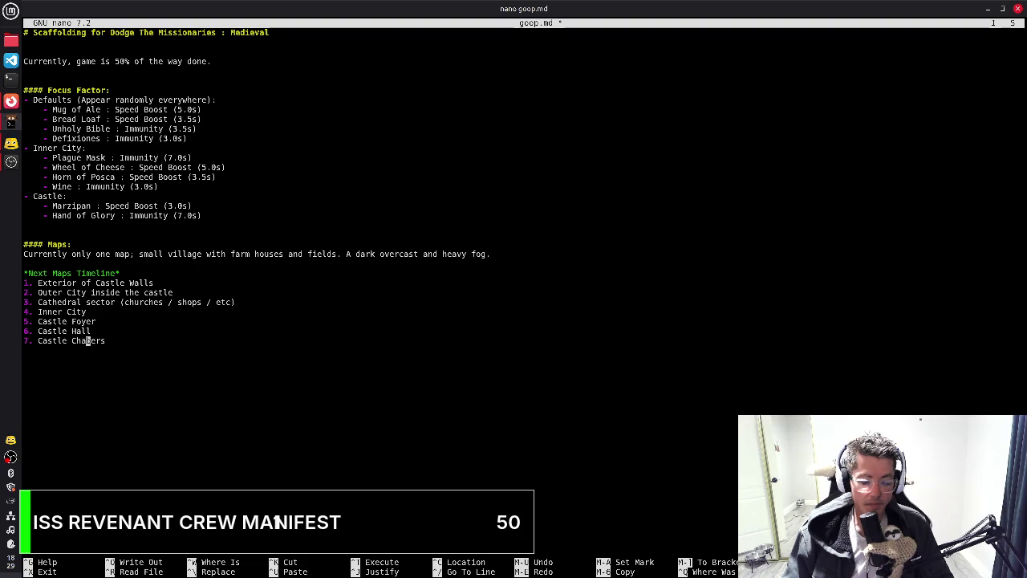
Save goop.md under its existing file name, then switch to Firefox
key(End)
key(ctrl+o)
key(Return)
key(alt+Tab)
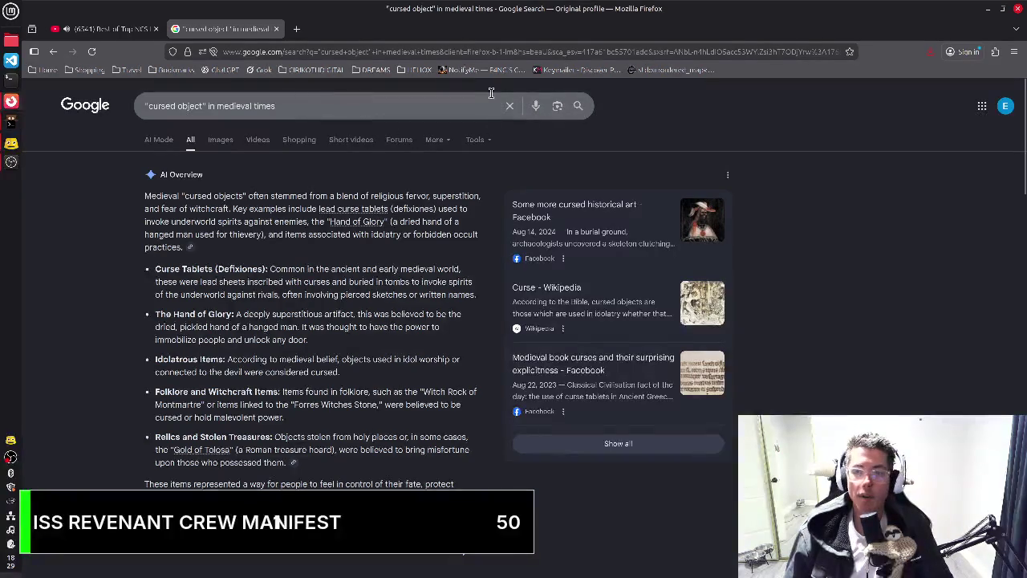
Search Google for what the area outside a medieval castle was called, and expand the AI Overview
click(510, 105)
text(w)
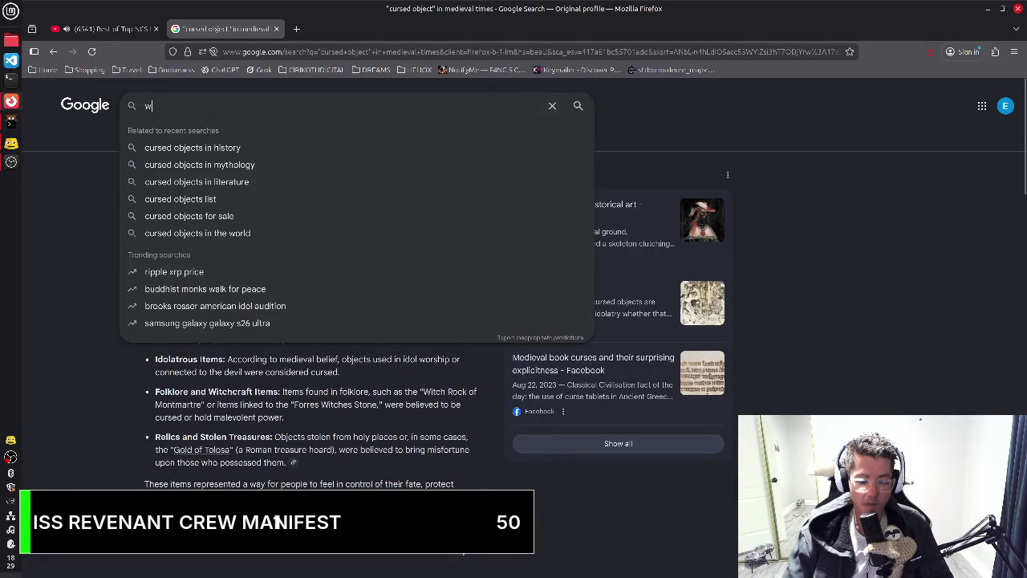
text(hat was trhe area outside a ca)
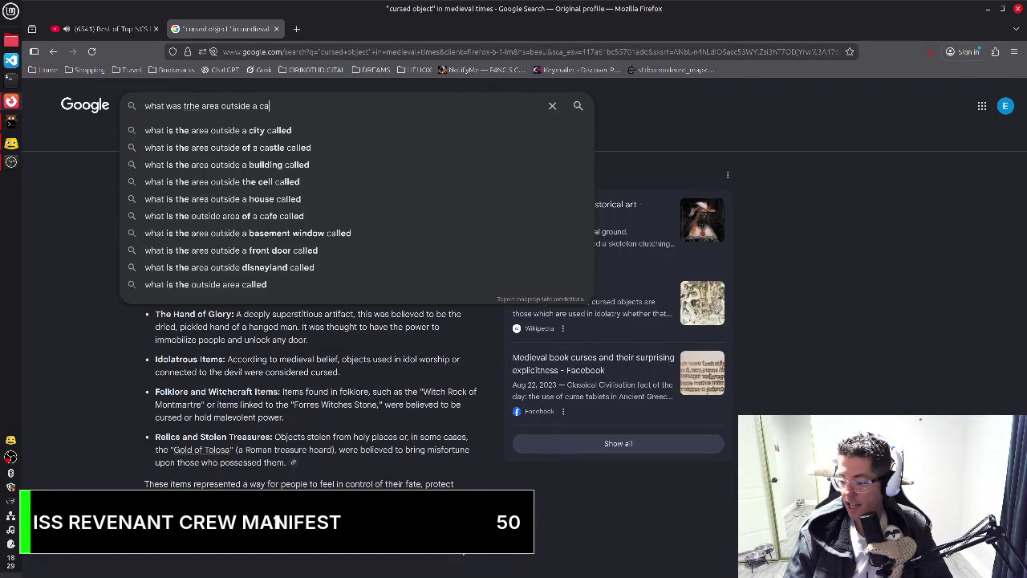
text(stle )
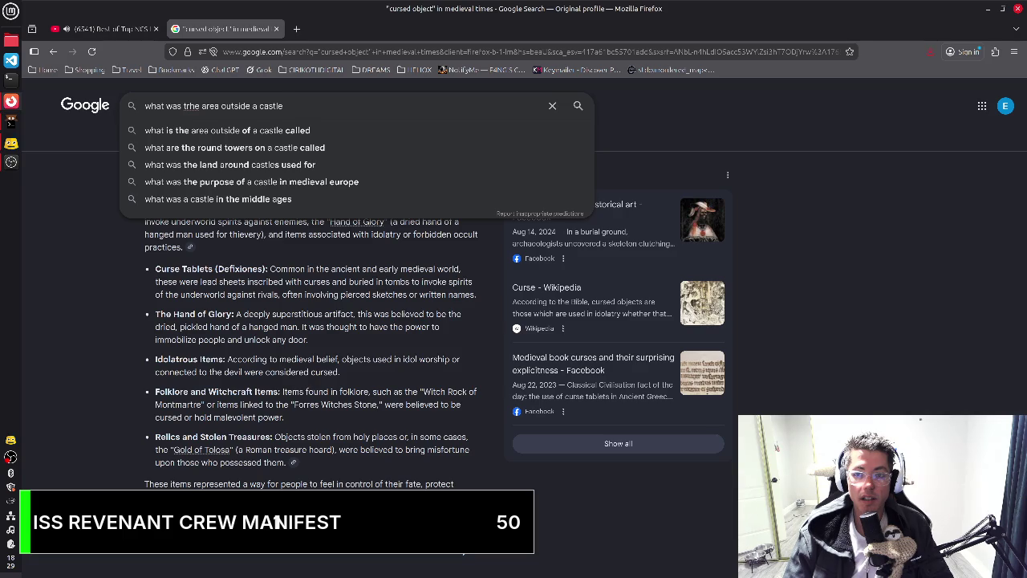
text(called )
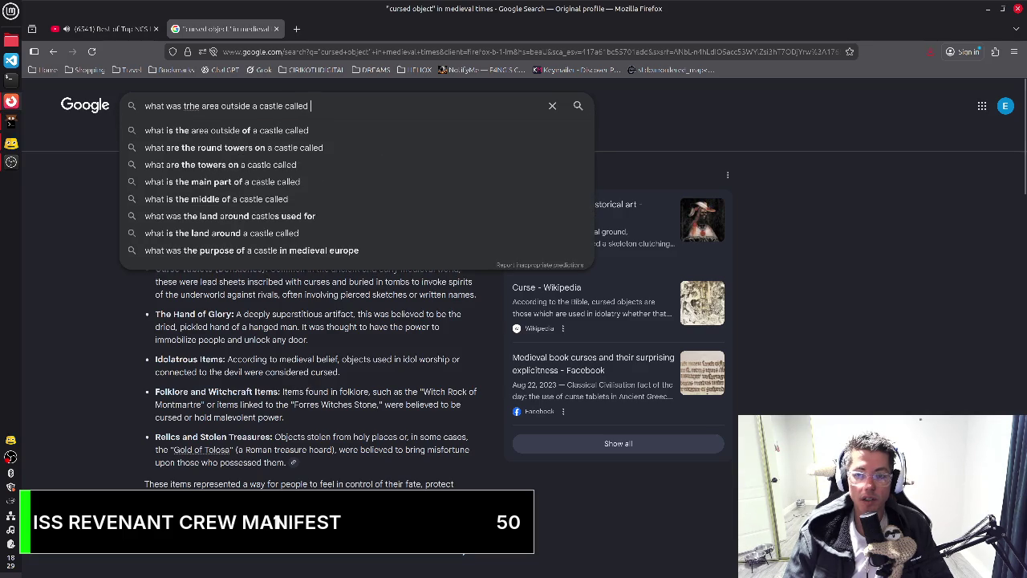
text(medieval)
key(Return)
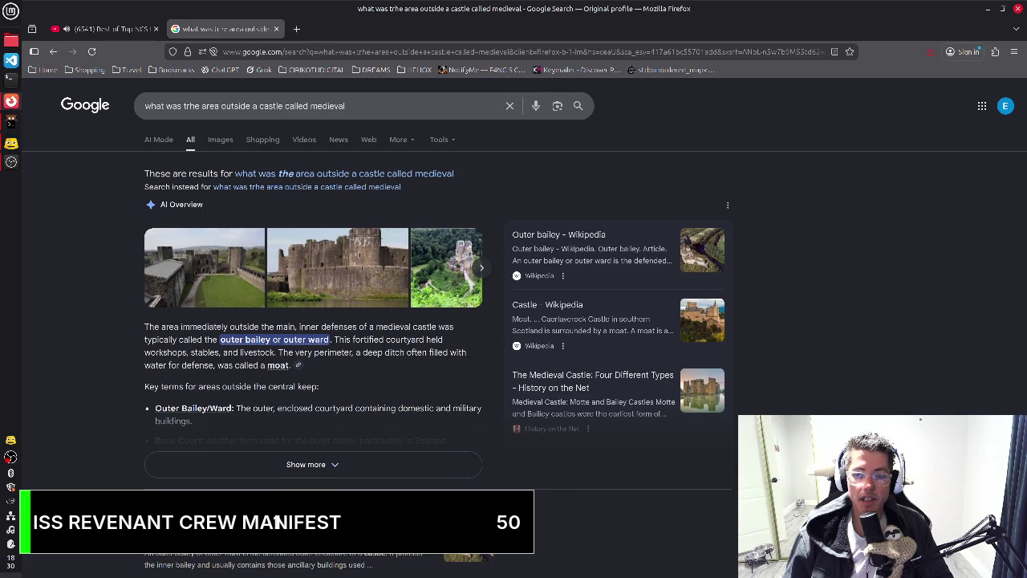
click(351, 473)
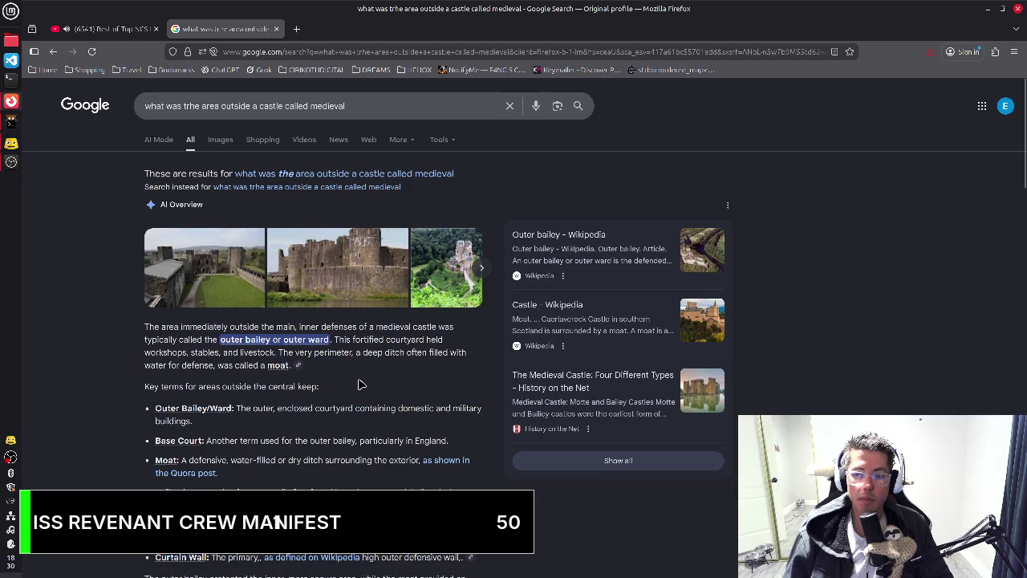
scroll(358, 377, down, 2)
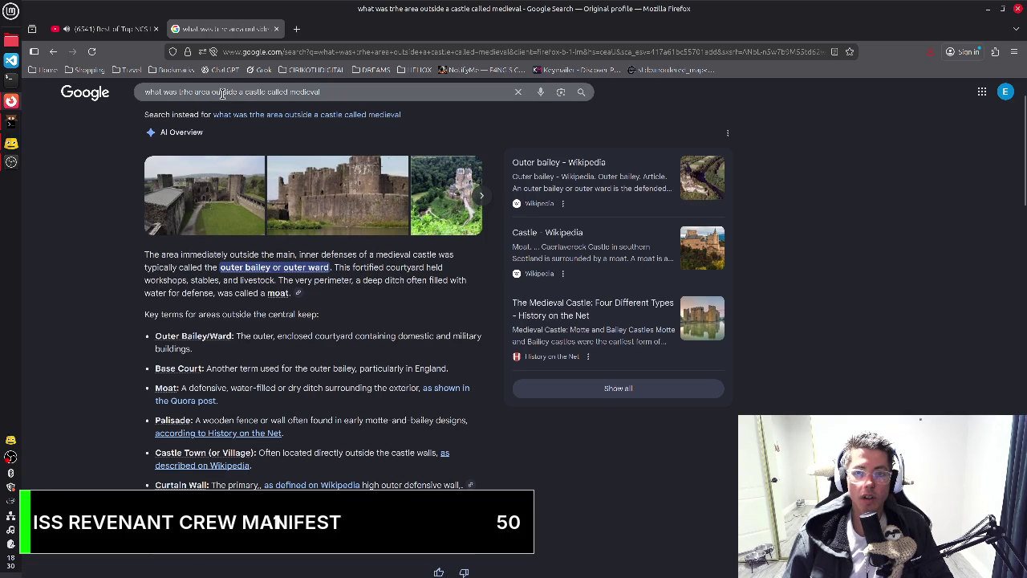
Refine the query to the area outside 'the main castle walls' and read the expanded outer-bailey answer
click(269, 94)
double_click(269, 94)
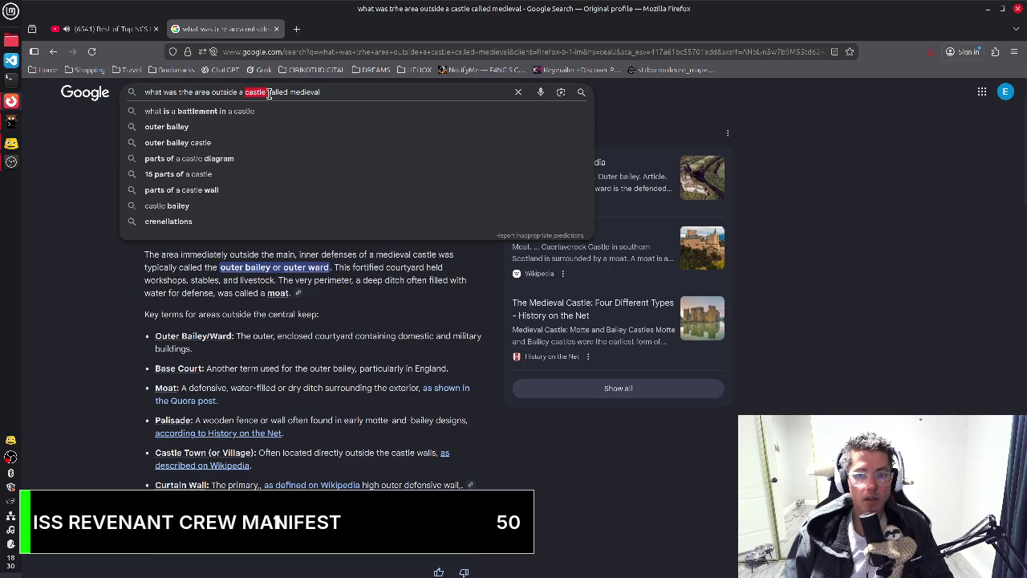
text(the main )
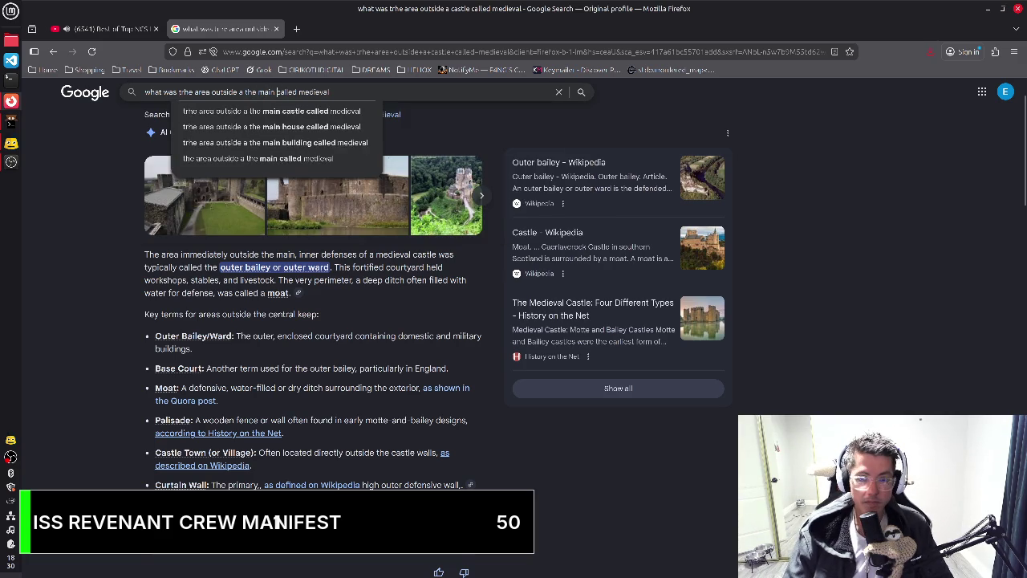
text(castle)
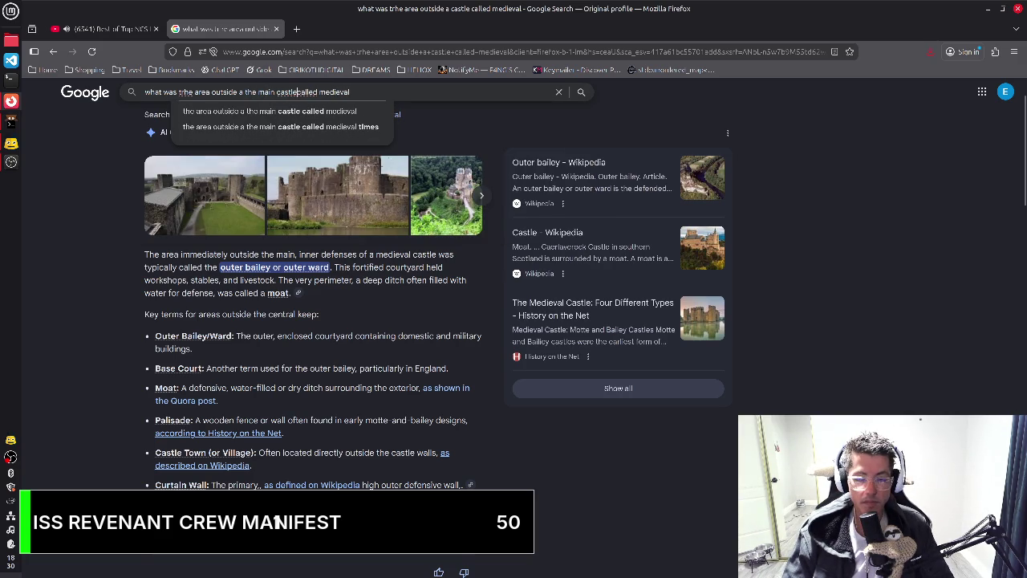
text( walls)
key(Return)
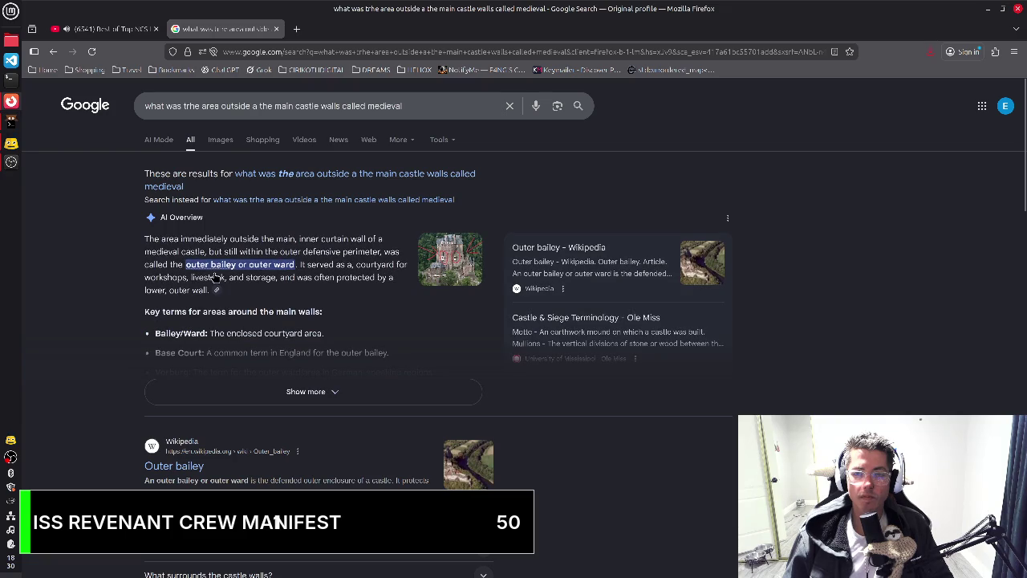
click(329, 392)
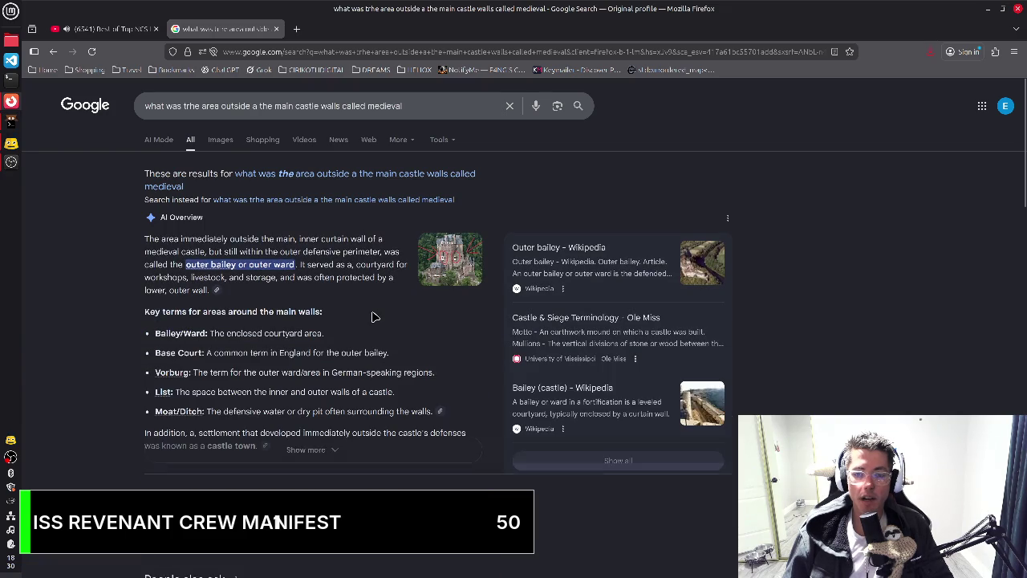
scroll(366, 333, down, 2)
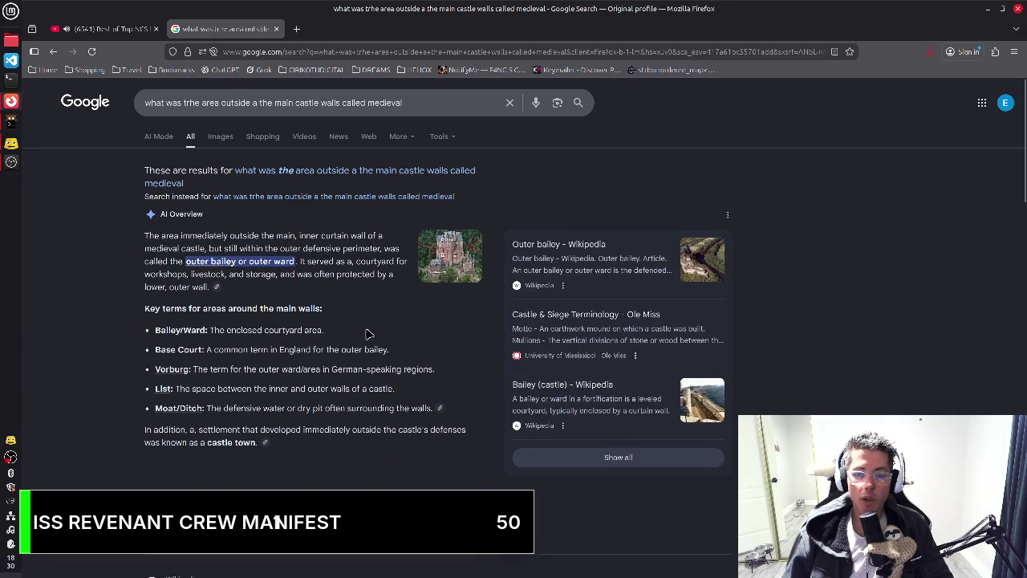
key(alt+Tab)
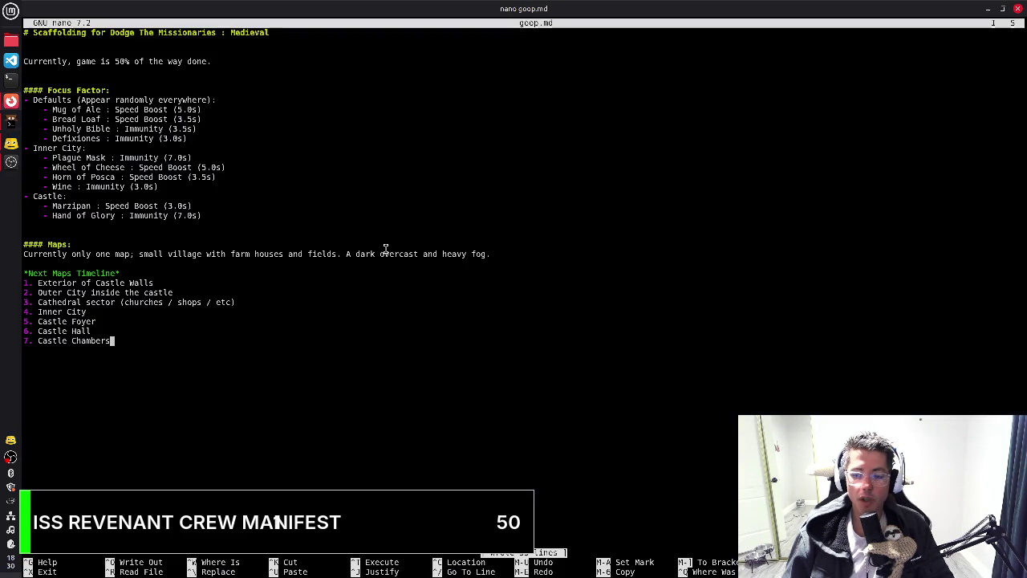
Tag Exterior of Castle Walls with [Outskirts] and open a '[' label after Outer City
key(Down)
key(Up)
key(Up)
key(Up)
key(Up)
key(Up)
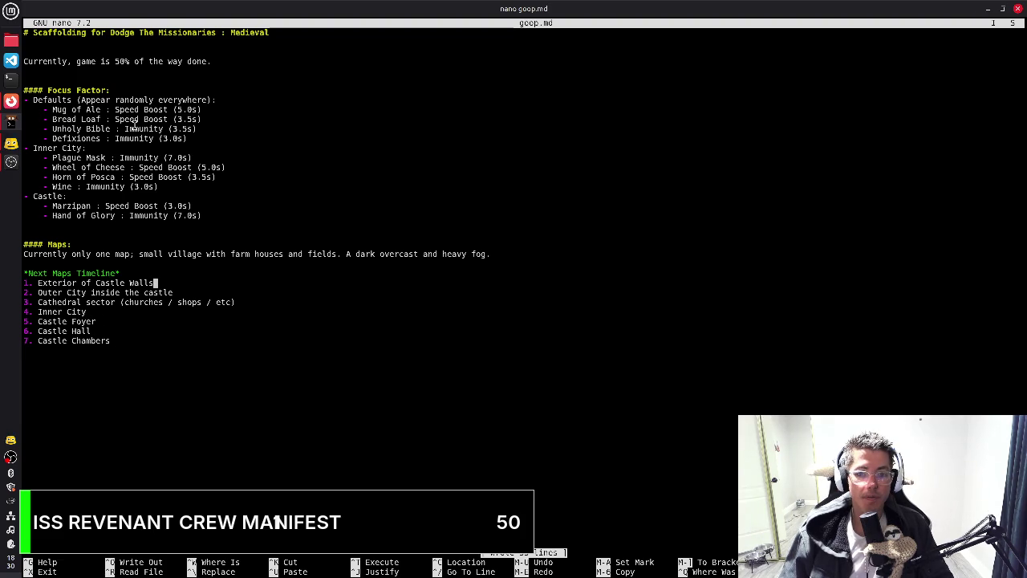
text( [Outsk)
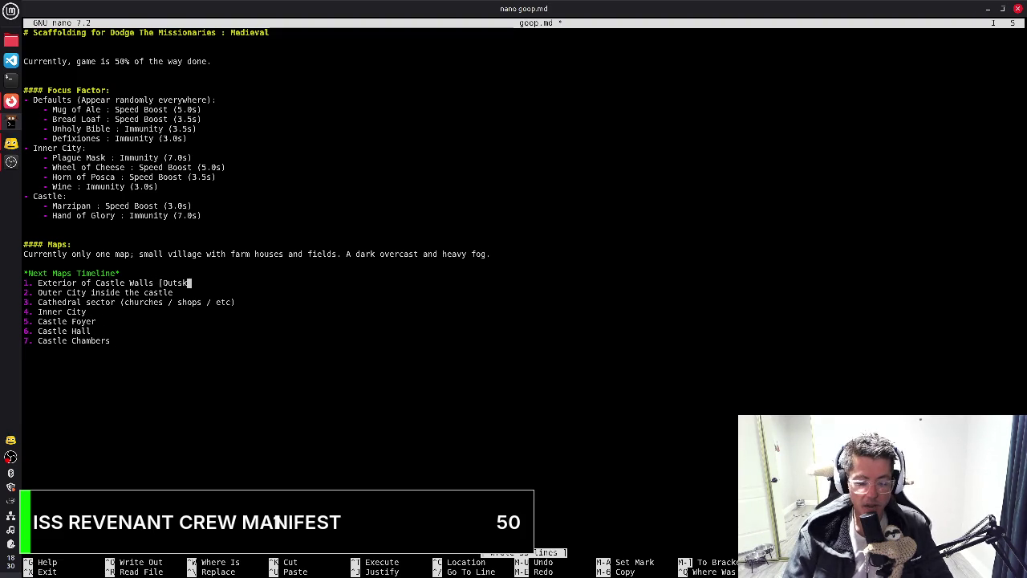
text(irts])
key(Down)
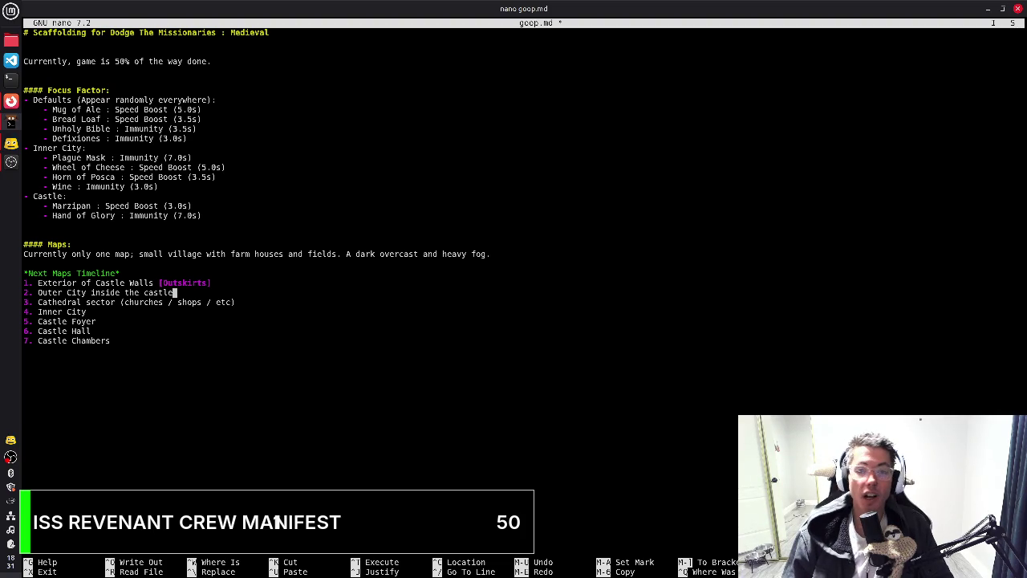
text([)
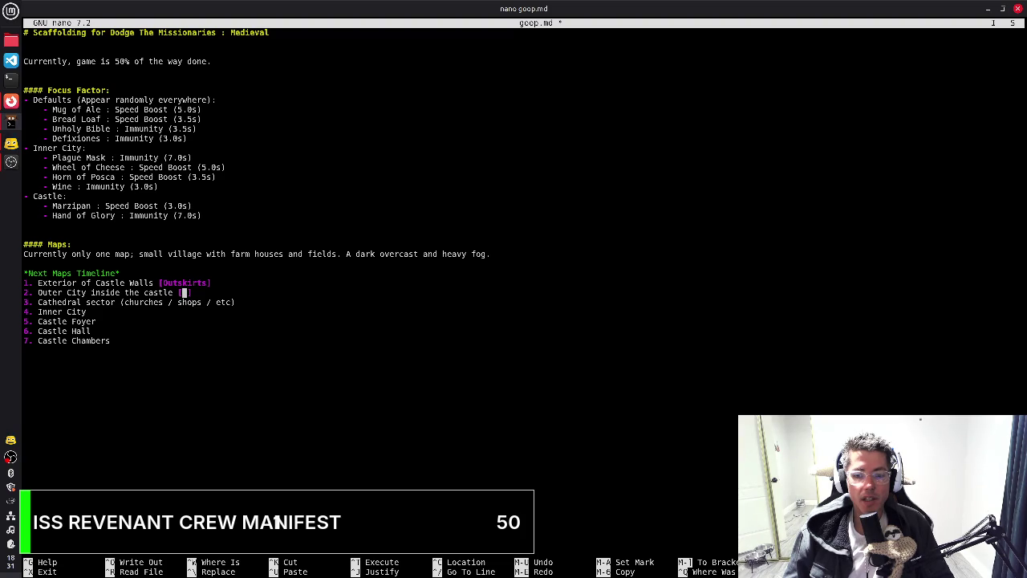
key(alt+Tab)
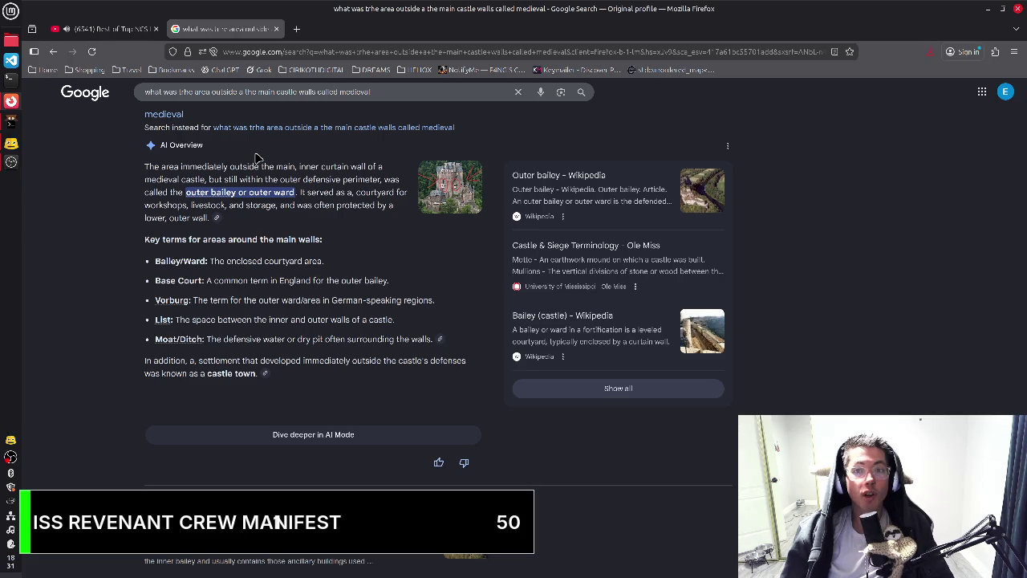
In the r/AskGameMasters Reddit thread, highlight the comment about major castles with farms outside
scroll(382, 278, down, 3)
scroll(383, 282, down, 5)
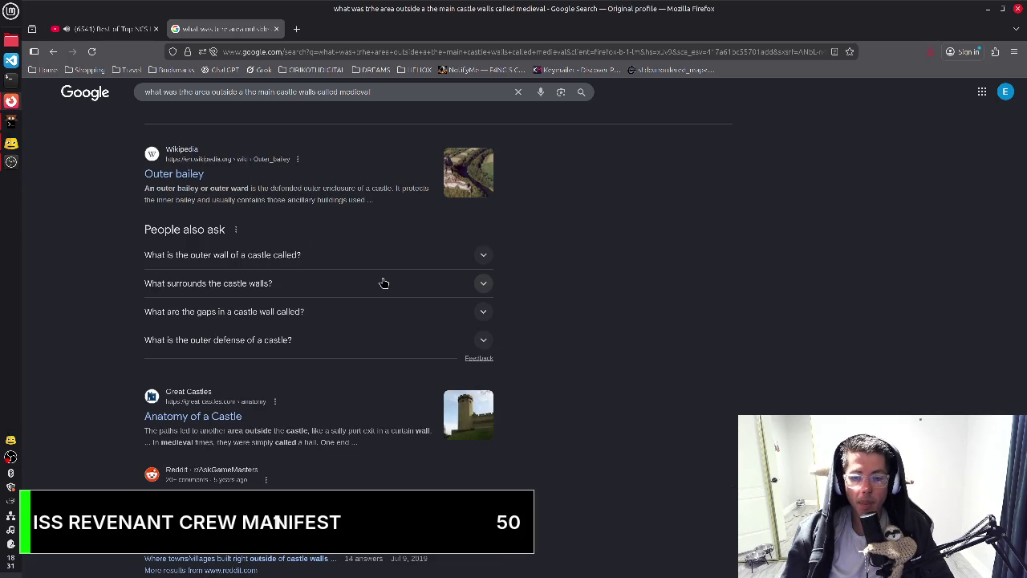
scroll(384, 283, down, 2)
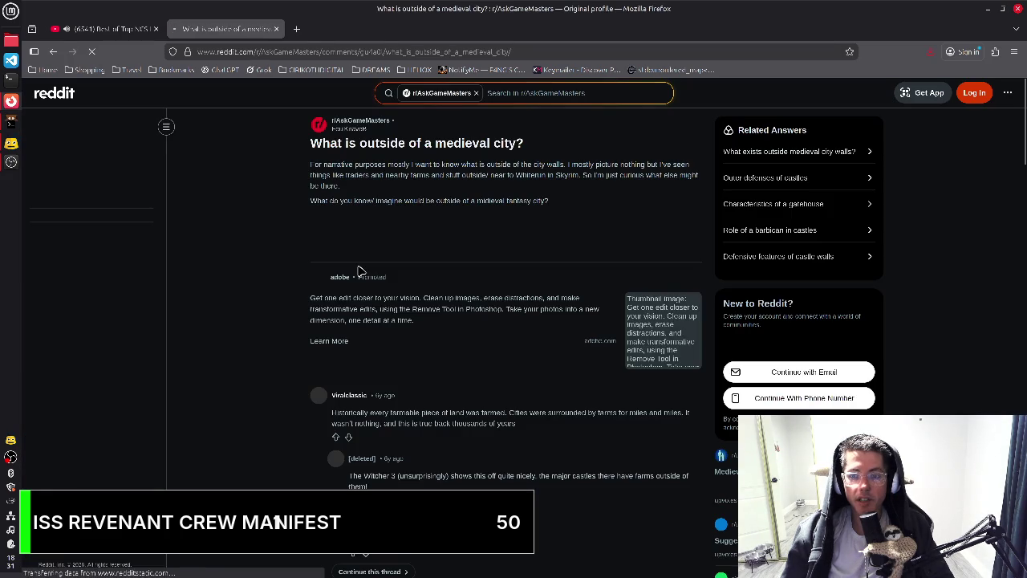
scroll(367, 255, down, 4)
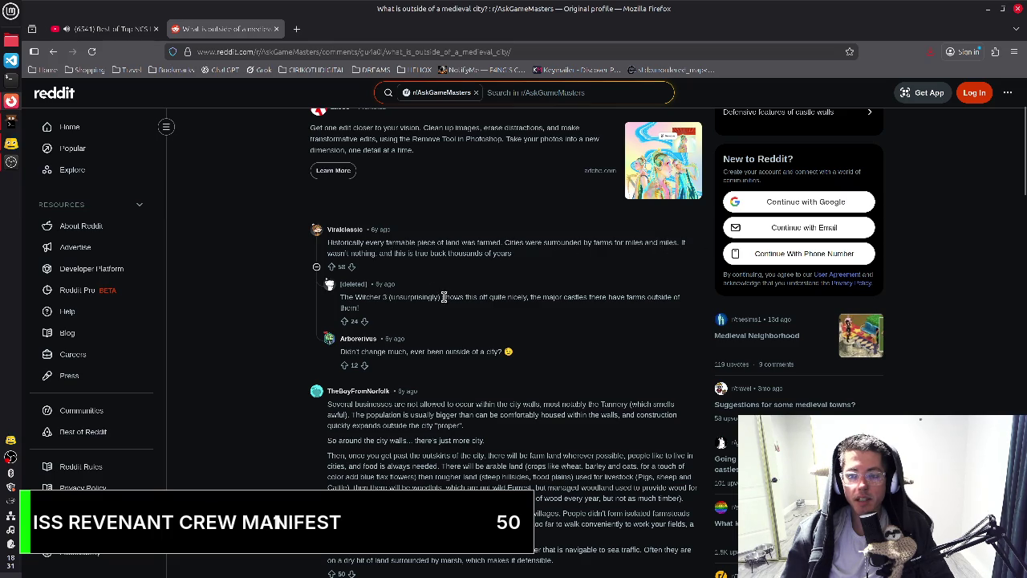
drag(593, 298, 454, 298)
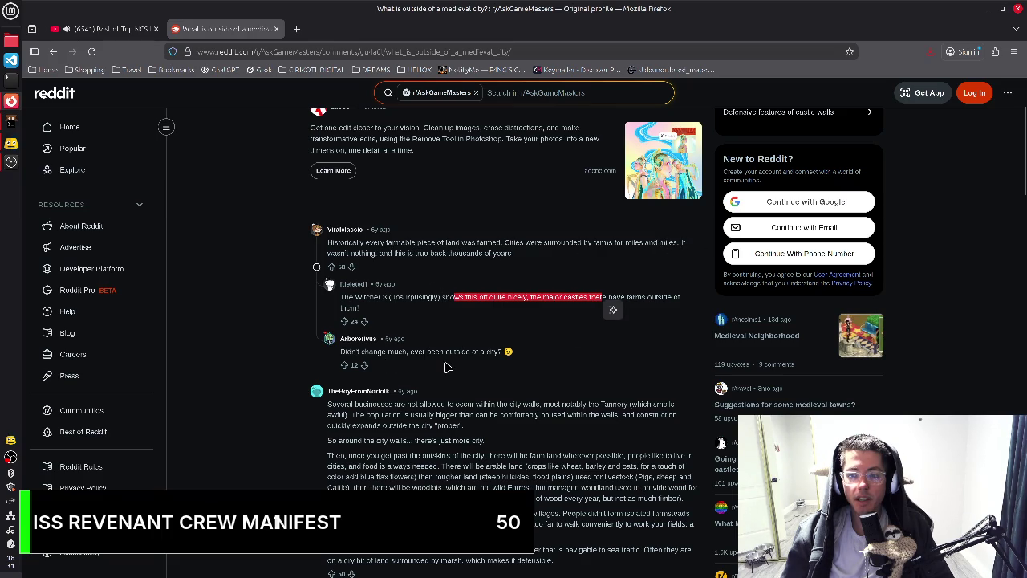
scroll(474, 305, down, 2)
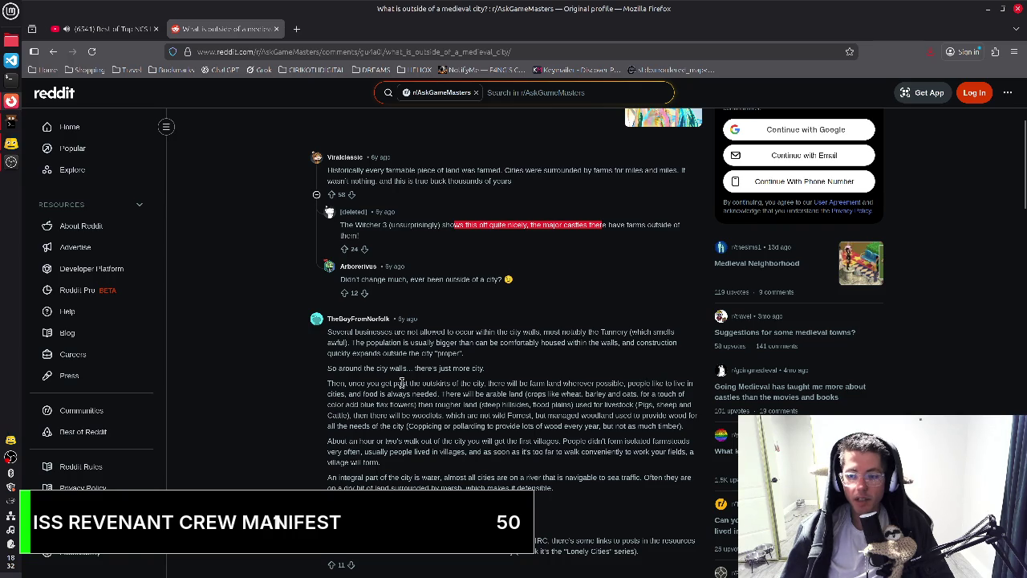
key(alt+Tab)
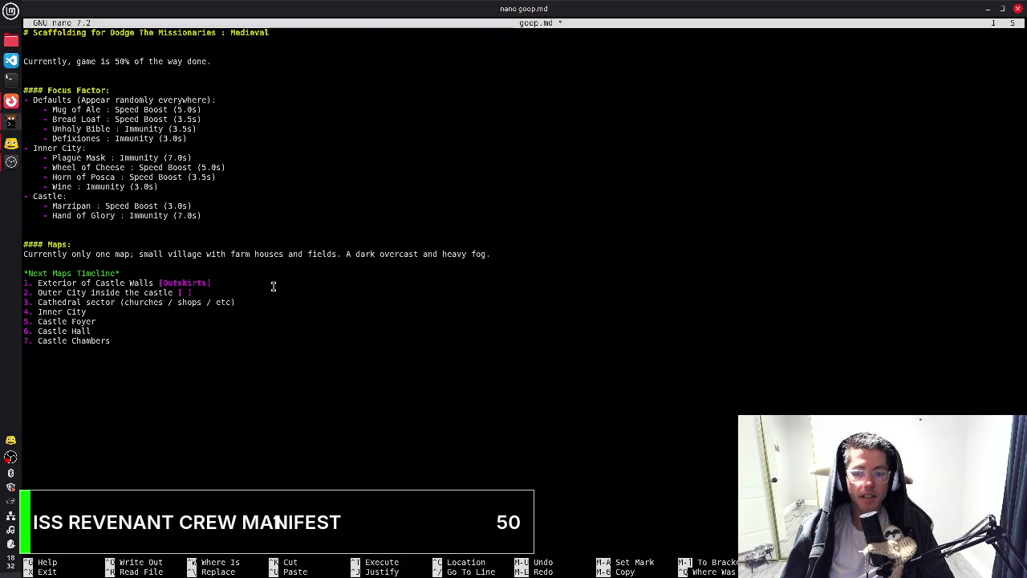
Add '0. Outskirts' atop the maps timeline and remove the [Outskirts] tag from Exterior of Castle Walls
key(Up)
key(Up)
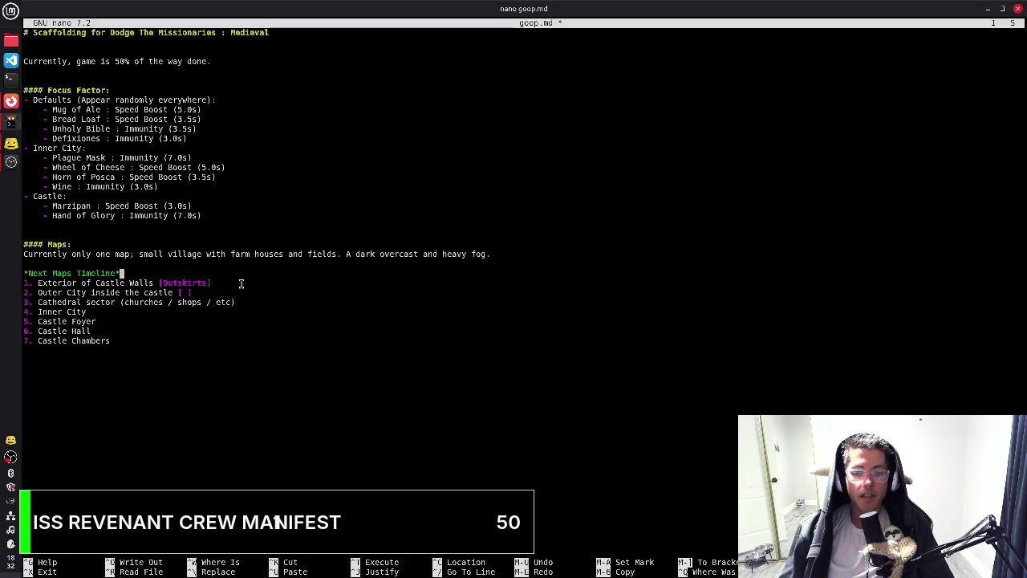
key(Return)
text(0. Outskirts)
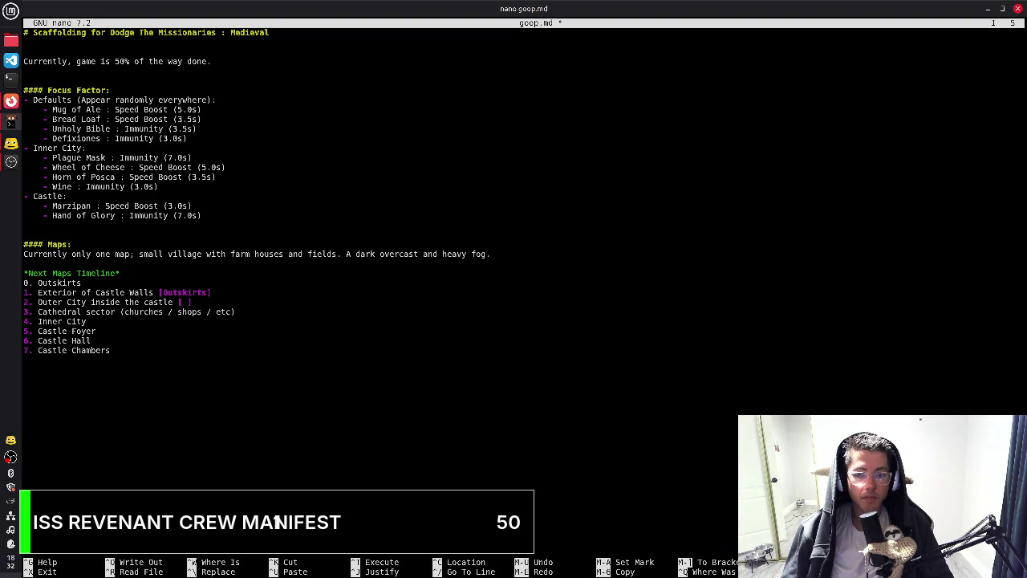
key(BackSpace)
key(BackSpace)
key(BackSpace)
key(BackSpace)
key(BackSpace)
key(BackSpace)
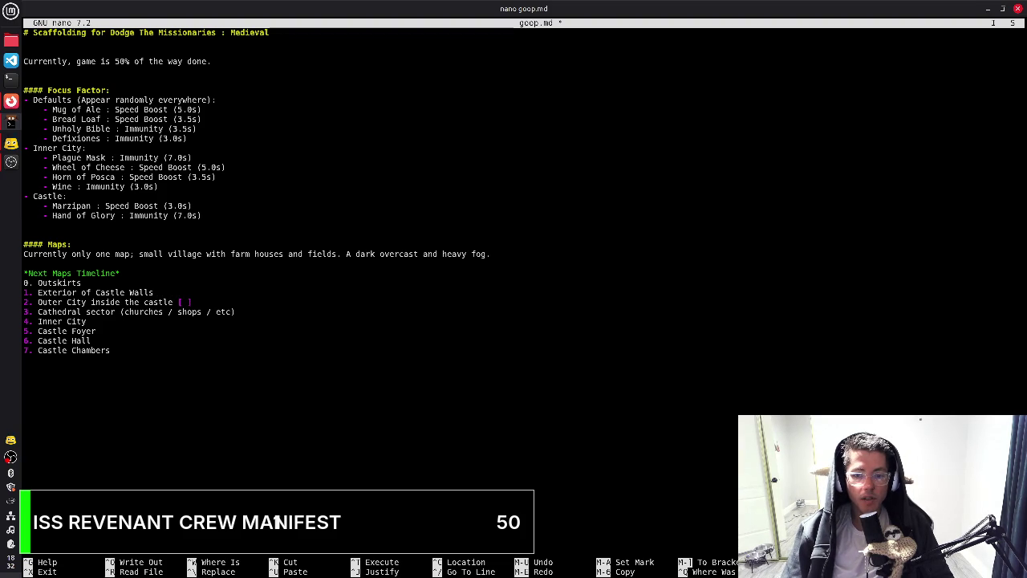
Fill the Outer City label with 'Outer Bailey'
key(Down)
key(Left)
key(Left)
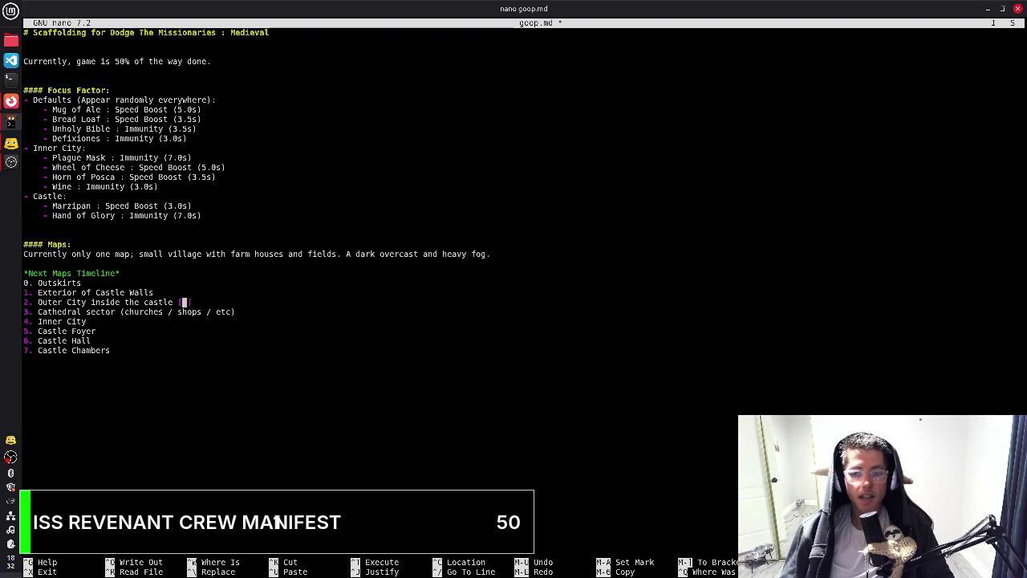
text(Outer Bailey)
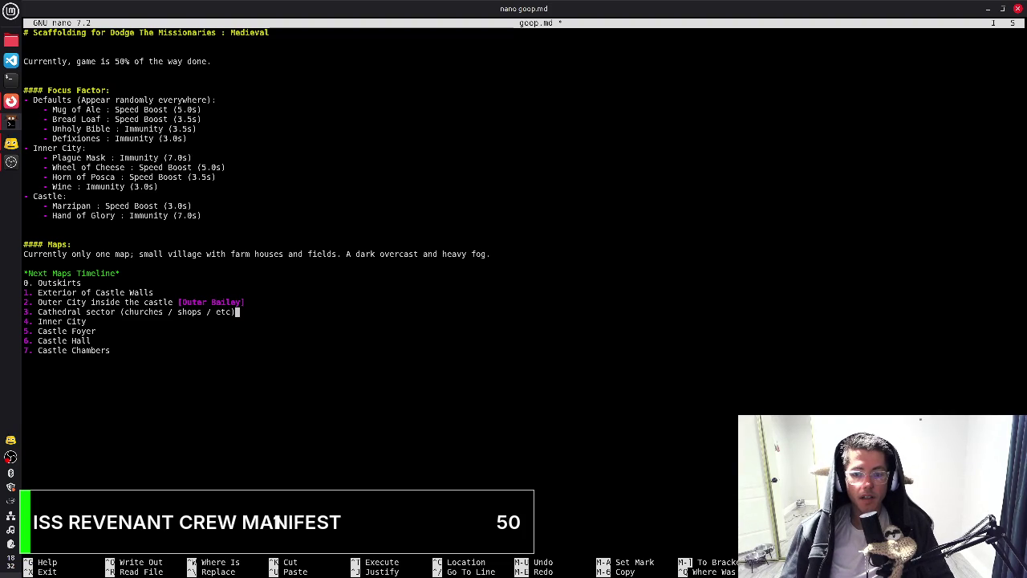
key(alt+Tab)
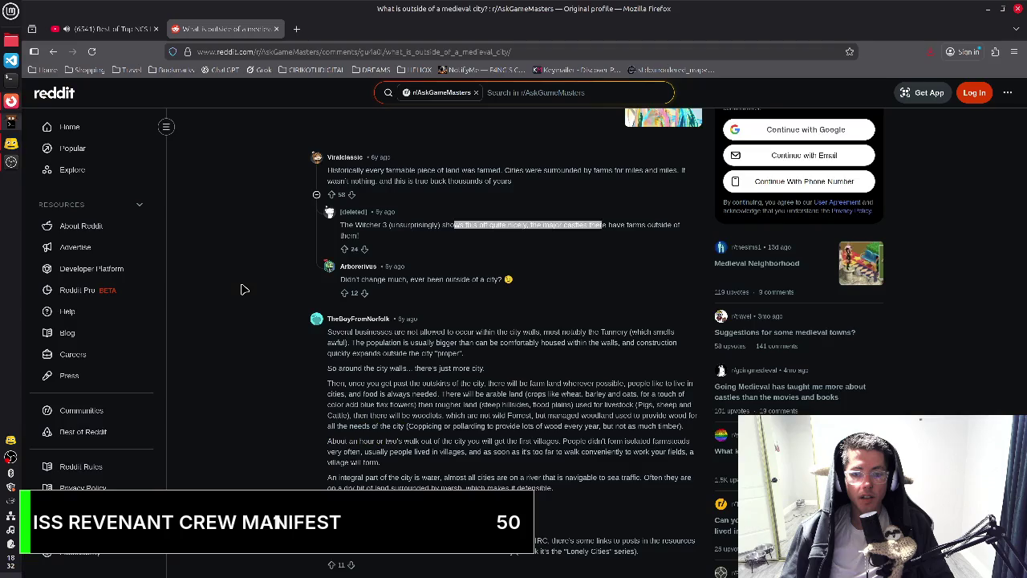
Search Google for 'what was the area that housed a cathedral in medieval times?'
click(239, 53)
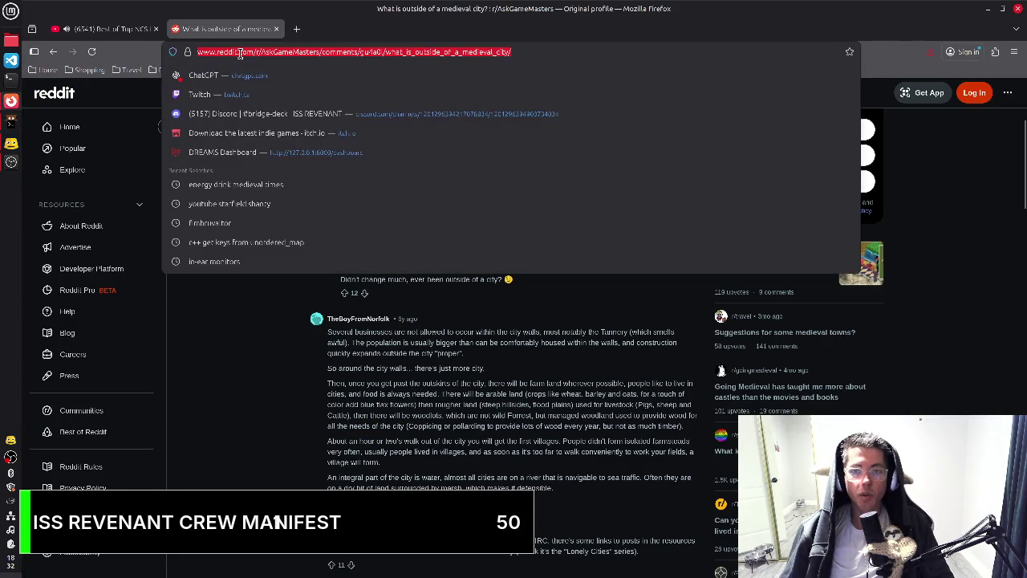
text(what w)
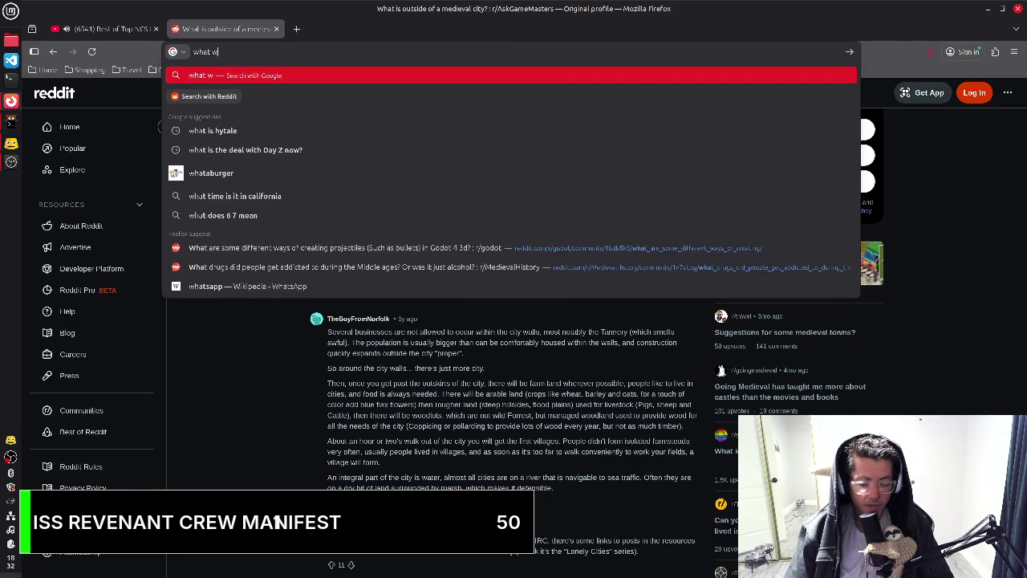
text(as the area tha)
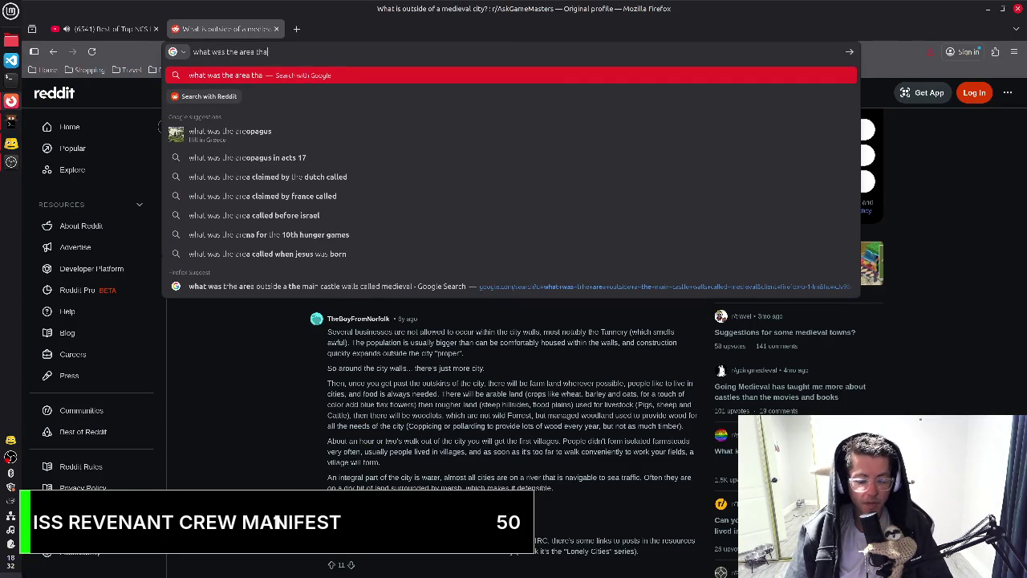
text(t housed a ch)
key(BackSpace)
text(athedreal in)
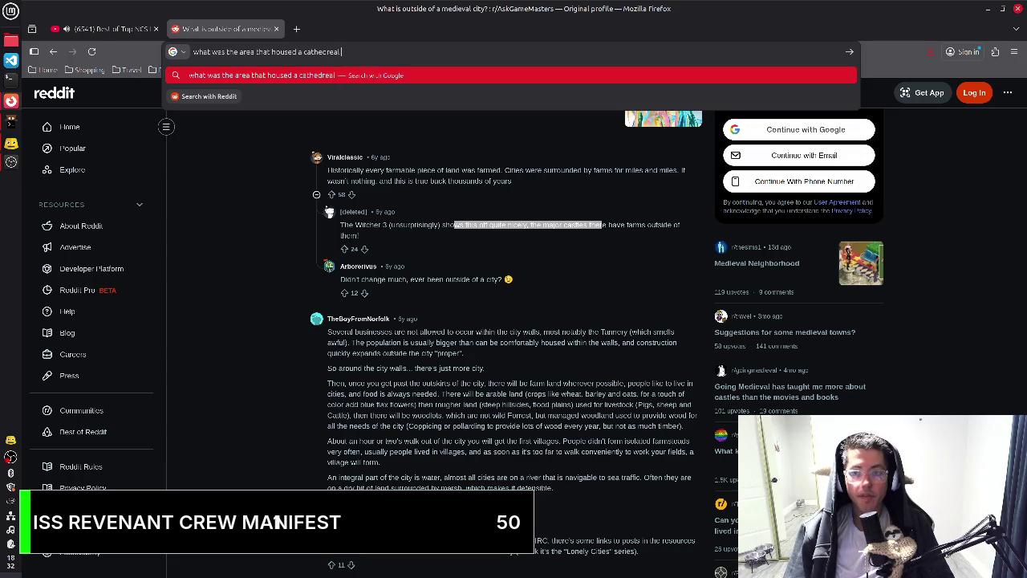
text( mef)
key(BackSpace)
text(deiv)
key(BackSpace)
key(BackSpace)
text(veial times?)
key(Return)
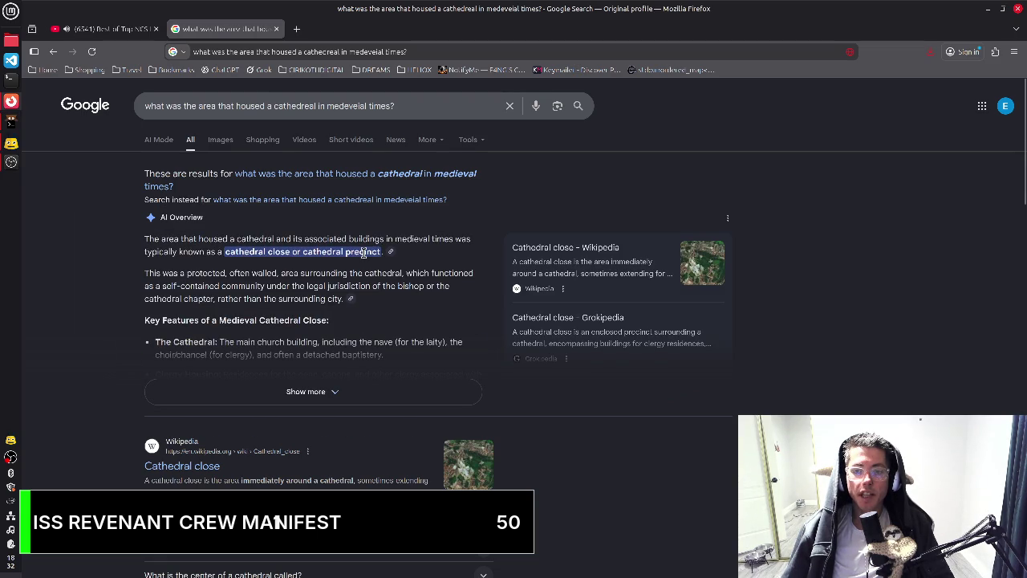
key(alt+Tab)
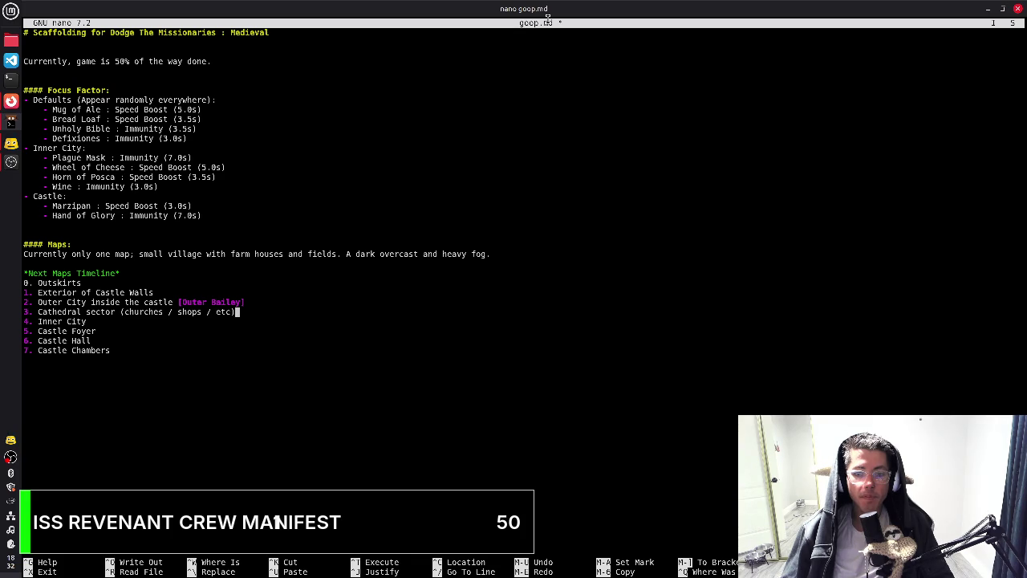
Replace 'sector (churches / shops / etc)' with 'Precinct' so the entry reads 3. Cathedral Precinct
key(BackSpace)
key(BackSpace)
key(BackSpace)
key(BackSpace)
key(BackSpace)
key(BackSpace)
key(BackSpace)
key(BackSpace)
key(BackSpace)
key(BackSpace)
key(BackSpace)
key(BackSpace)
text(Precinct)
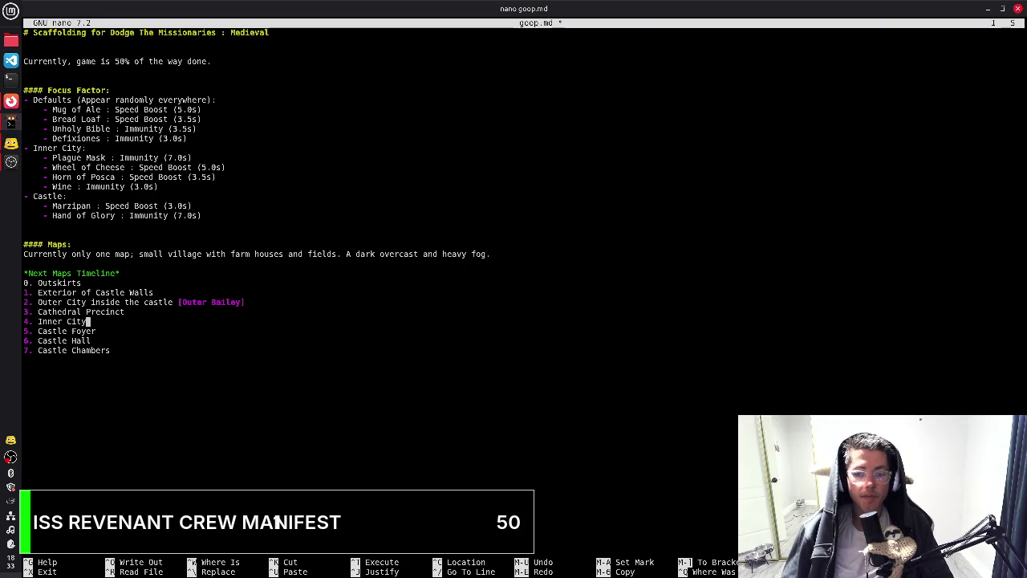
key(alt+Tab)
key(alt+Tab)
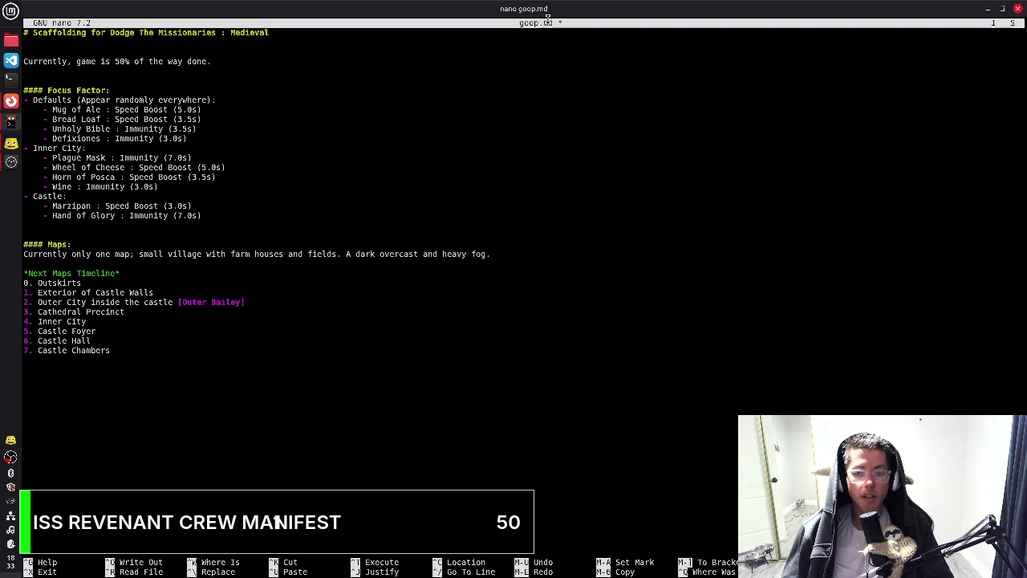
Start an empty bracketed tag after 4. Inner City
key(Down)
text([)
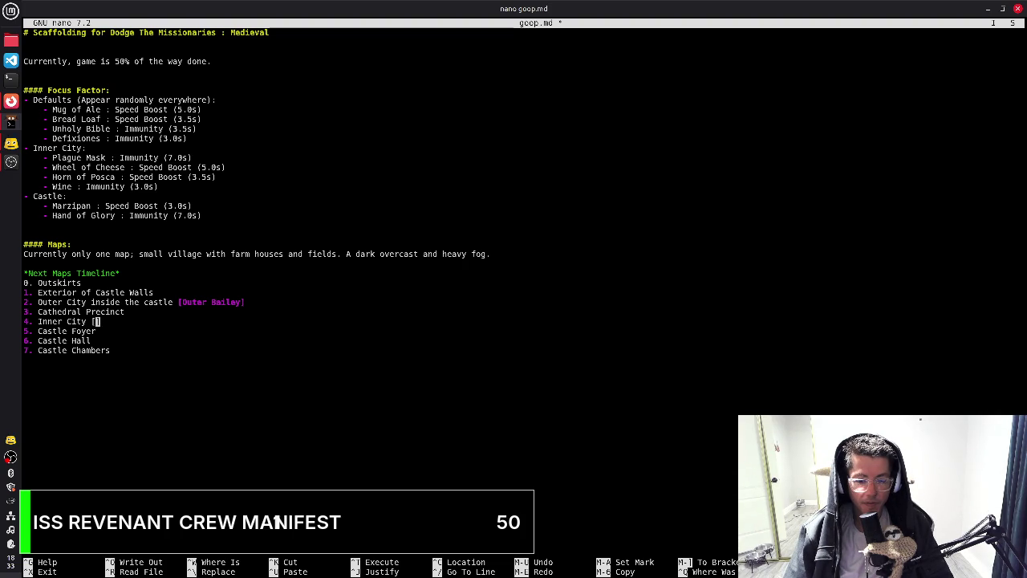
key(alt+Tab)
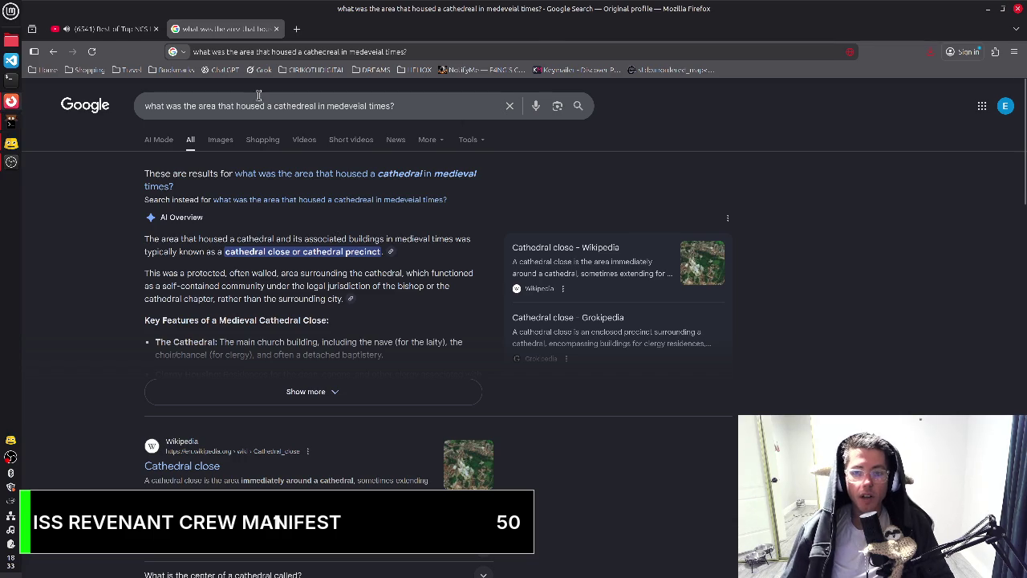
Go back to the earlier results listing castle-area terms such as Bailey, Vorburg and List
click(52, 52)
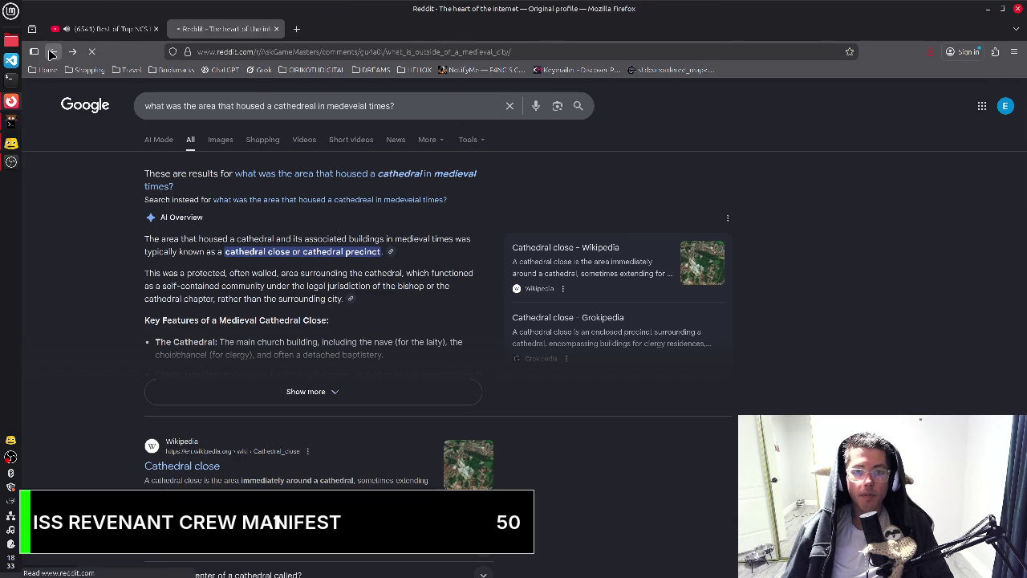
scroll(320, 399, up, 3)
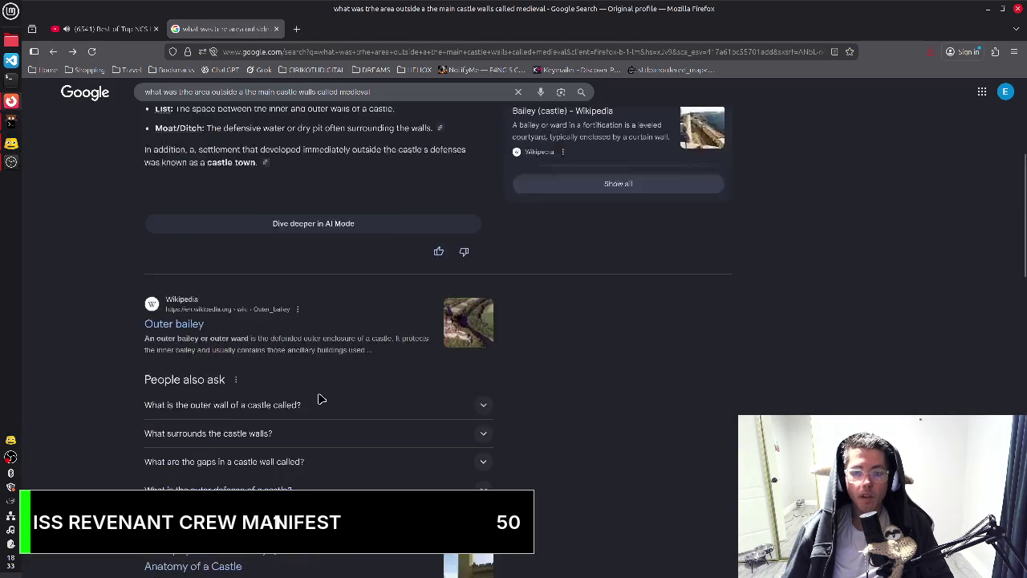
scroll(320, 399, up, 2)
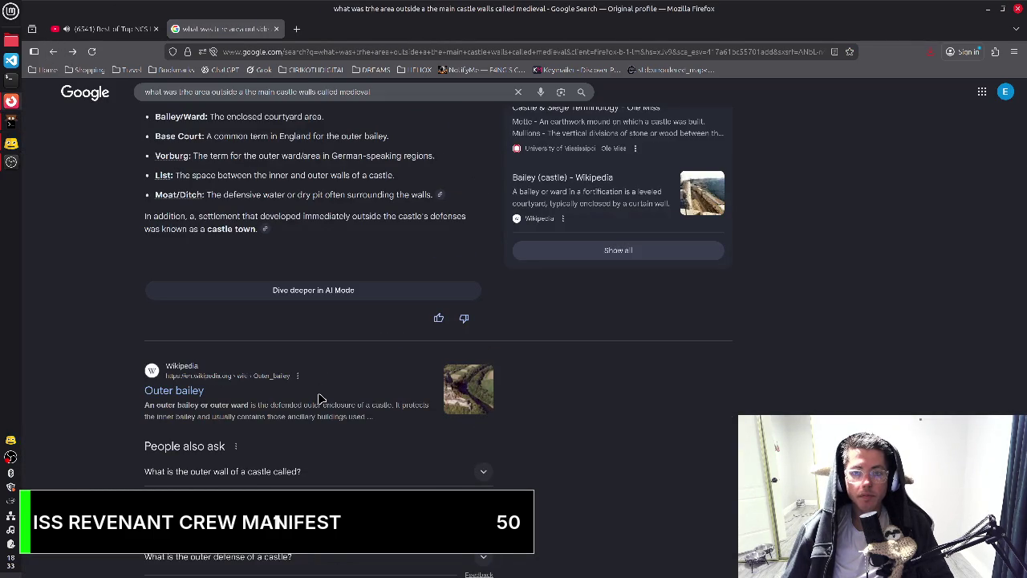
key(alt+Tab)
key(alt+Tab)
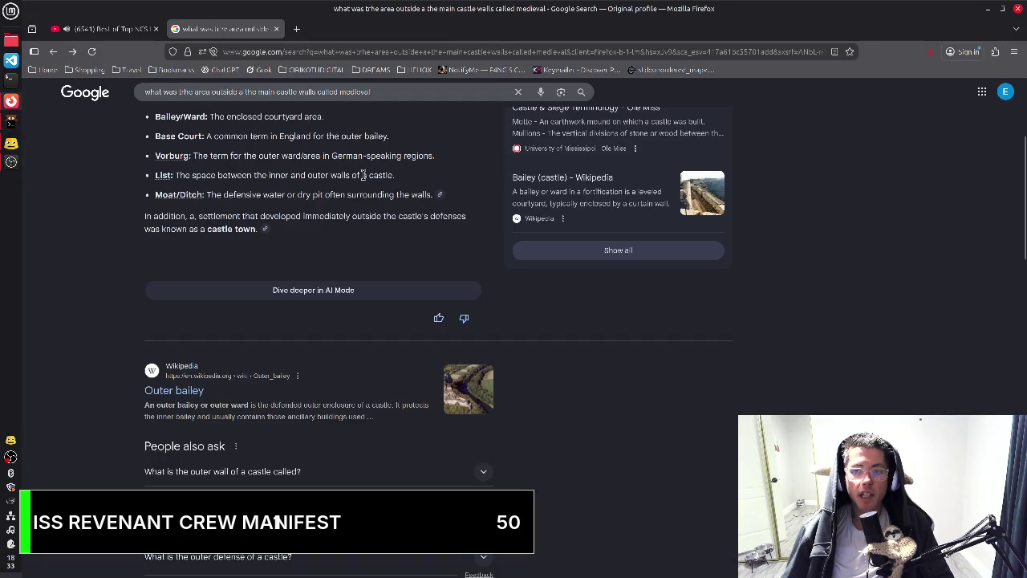
key(alt+Tab)
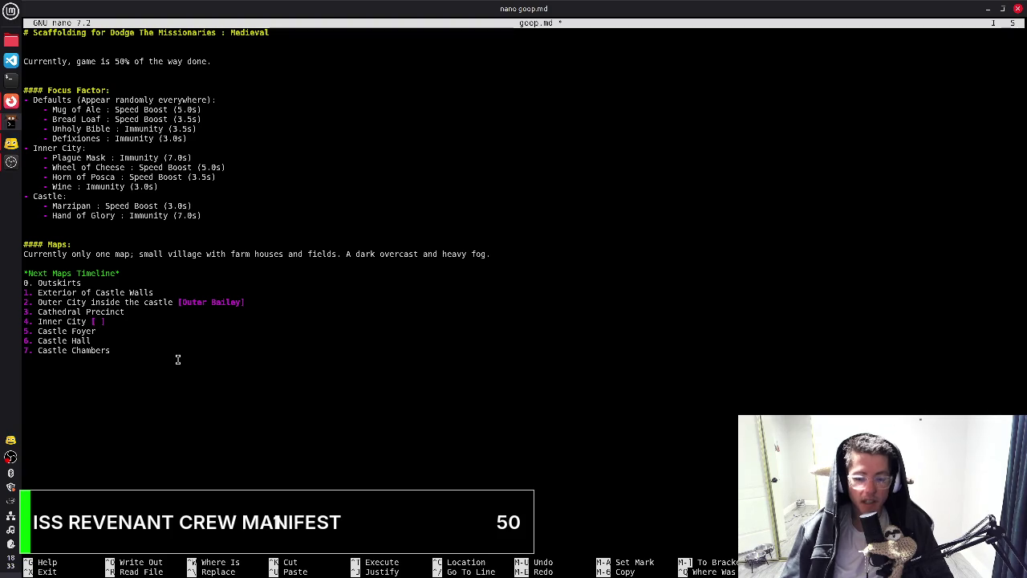
Tag Inner City as [List] and Exterior of Castle Walls as [Outer City]
text(List)
key(Up)
key(Up)
key(Up)
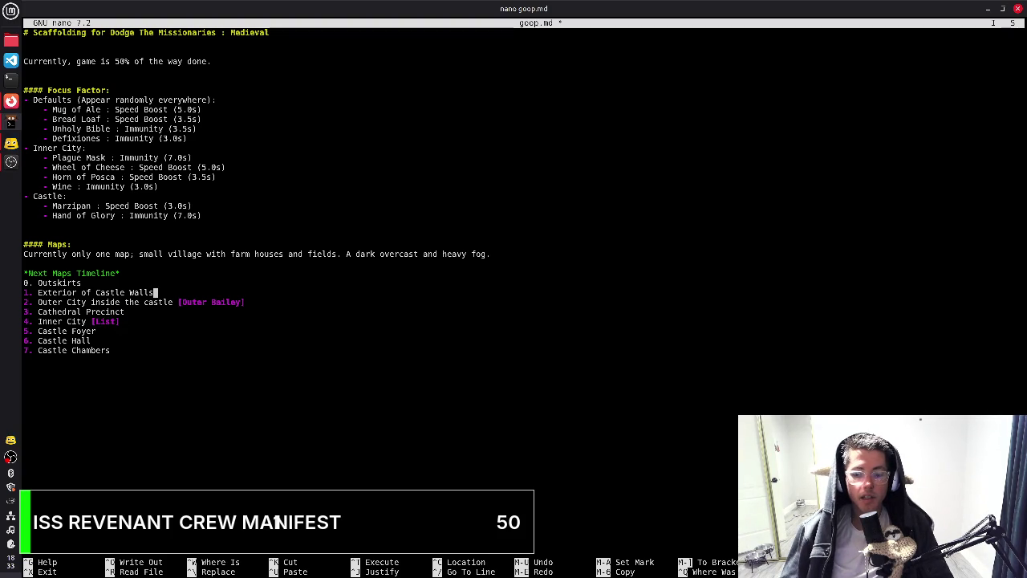
text( [Outer )
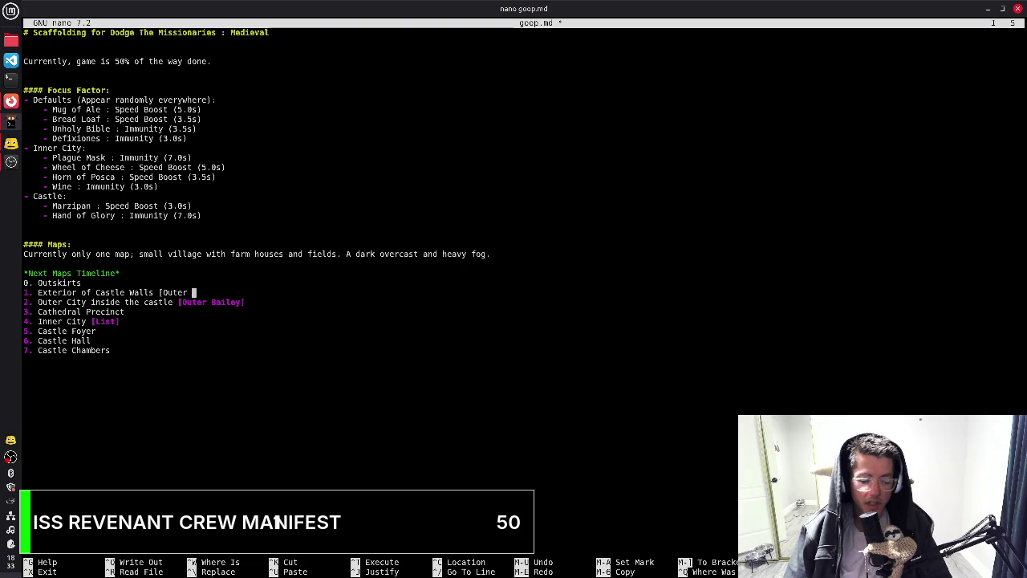
text(City])
key(Down)
key(Down)
key(Down)
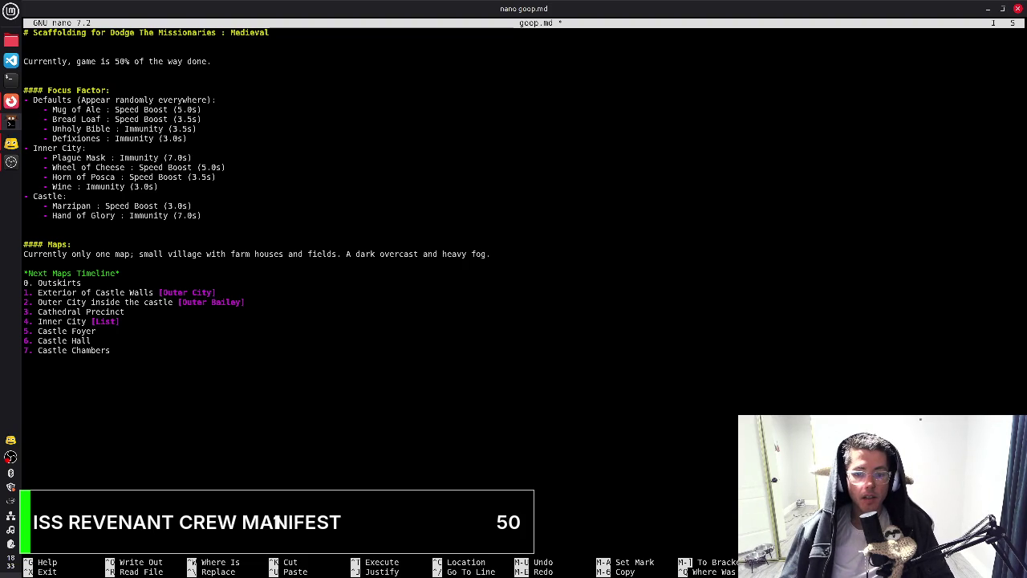
Rename the hall entry to Castle Great Hall and save goop.md
key(Down)
key(End)
key(Left)
key(Left)
key(Left)
text(Great)
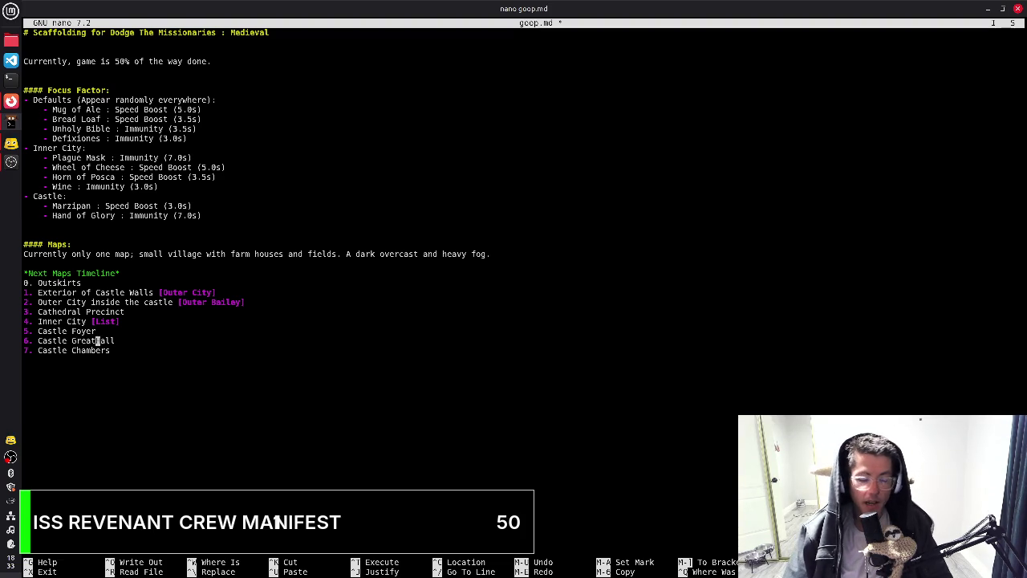
key(End)
key(ctrl+o)
key(Return)
key(Up)
key(Up)
key(Up)
key(Up)
key(Up)
key(Up)
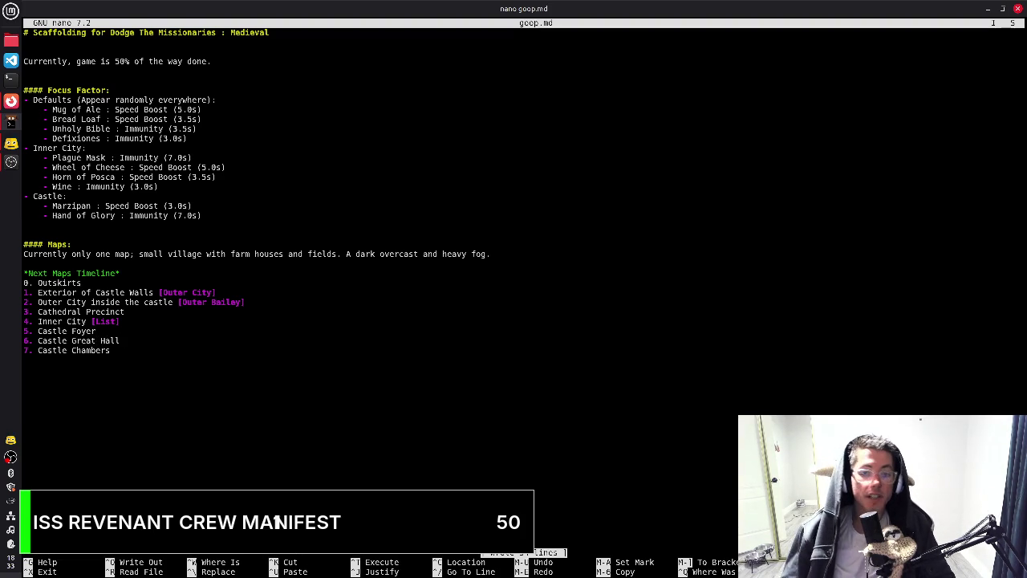
key(End)
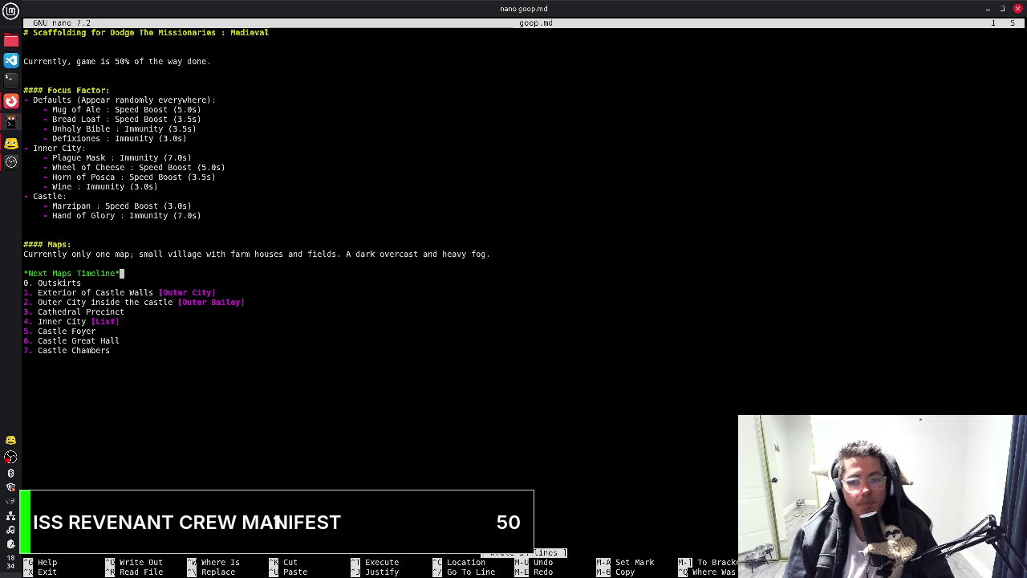
Change the 0 in Marzipan's power-up duration to 5 and save goop.md
key(Up)
key(Up)
key(Up)
key(Up)
key(Up)
key(Up)
key(Up)
key(End)
key(Left)
key(Left)
key(Left)
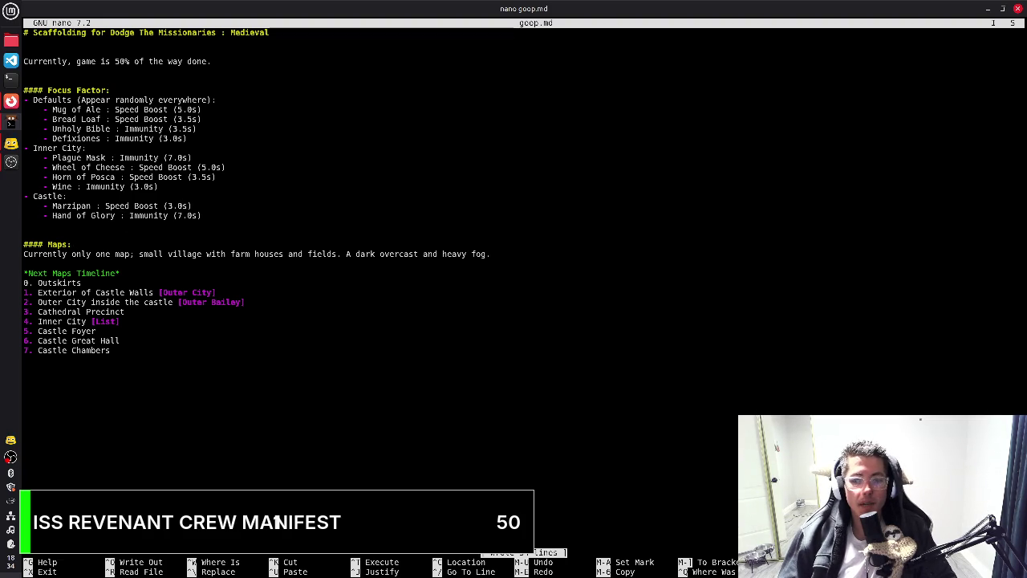
key(Delete)
text(5)
key(Down)
key(Right)
key(ctrl+o)
key(Return)
Delete the empty line after the Hand of Glory power-up and save goop.md
key(Down)
key(Down)
key(Down)
key(Down)
key(Down)
key(Down)
key(Down)
key(Down)
key(Down)
key(Down)
key(Down)
key(Down)
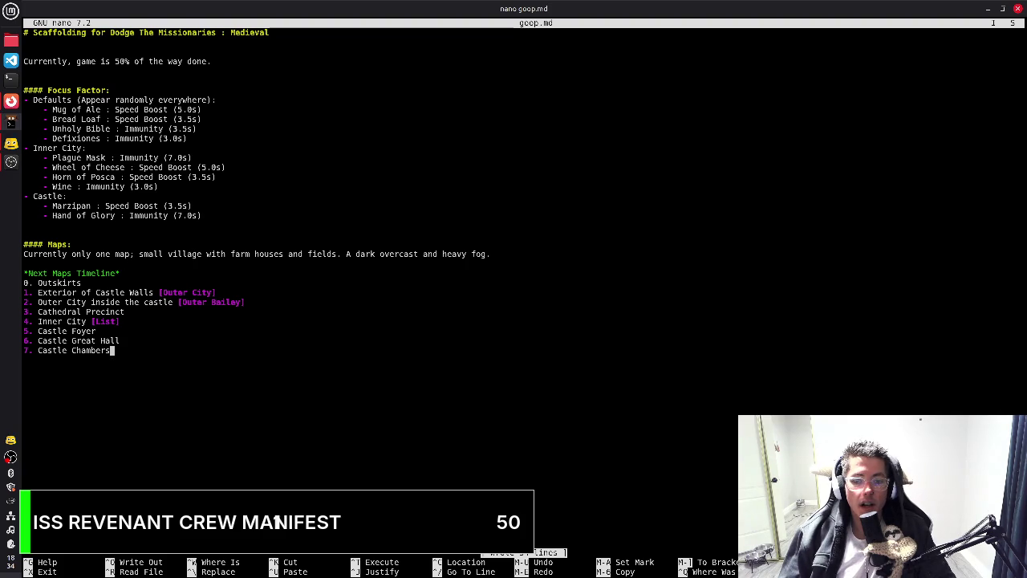
key(Up)
key(Up)
key(Up)
key(Up)
key(Up)
key(Up)
key(Up)
key(Up)
key(Up)
key(Up)
key(Up)
key(Up)
key(Up)
key(Up)
key(Up)
key(Up)
key(Up)
key(Down)
key(Down)
key(Down)
key(End)
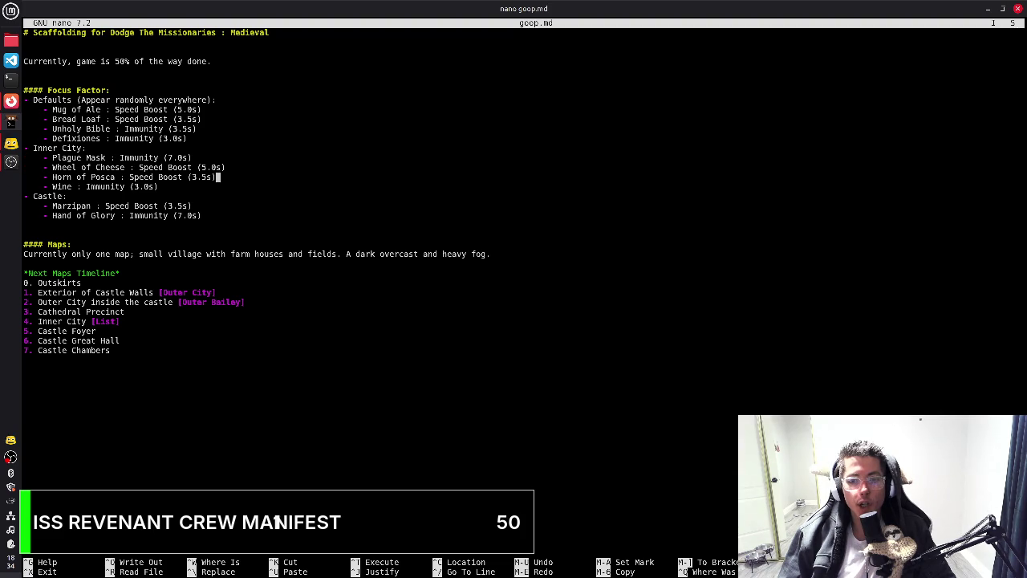
key(Down)
key(Down)
key(Down)
key(Down)
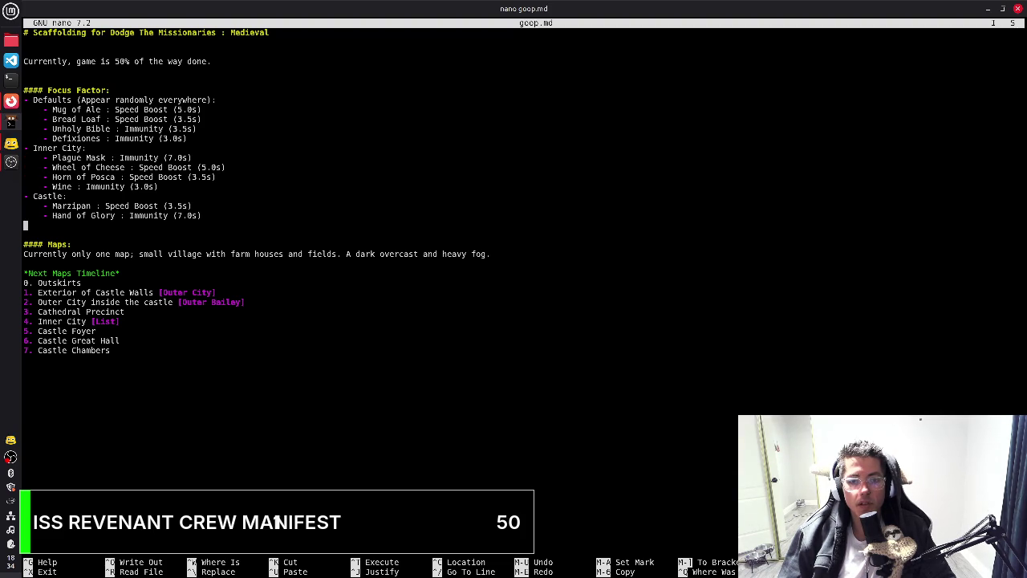
key(BackSpace)
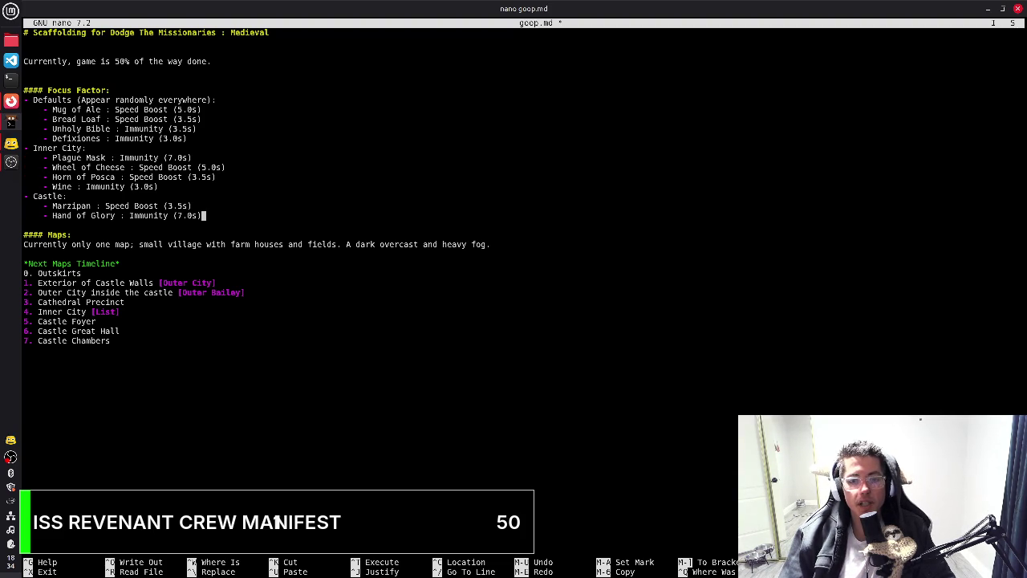
key(ctrl+o)
key(Return)
key(Down)
key(Down)
key(Down)
key(Down)
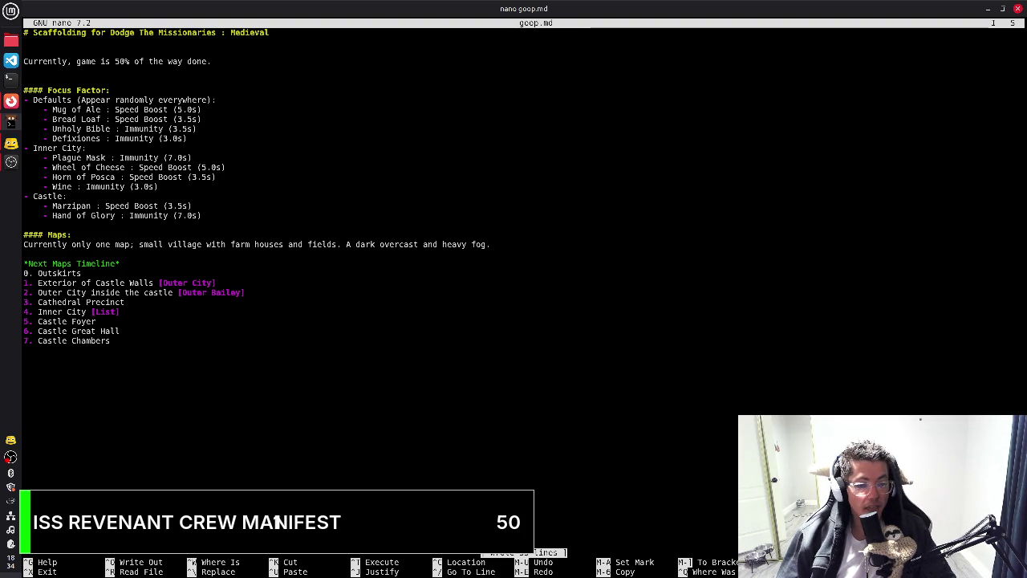
Move up through the maps timeline to the colon on the Inner City line
key(Down)
key(Down)
key(Down)
key(Down)
key(Down)
key(Down)
key(Down)
key(Home)
key(Up)
key(Up)
key(Up)
key(Up)
key(Up)
key(Up)
key(Up)
key(Up)
key(Up)
key(Up)
key(Up)
key(Up)
key(Up)
key(End)
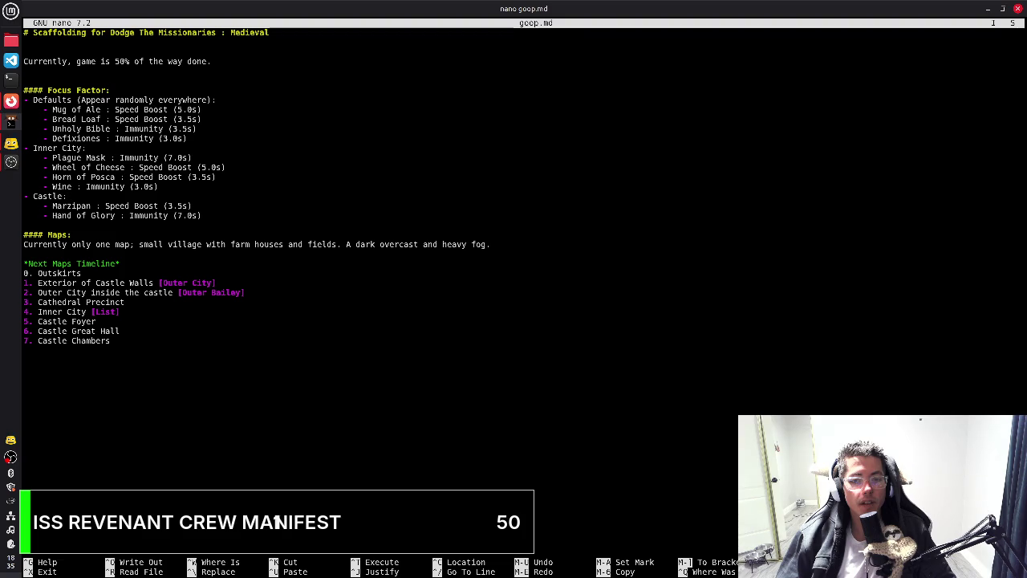
key(Up)
key(Up)
key(Up)
key(Up)
Tag the Inner City heading with [List]
key(End)
key(Left)
text({List})
key(Left)
key(Left)
key(Left)
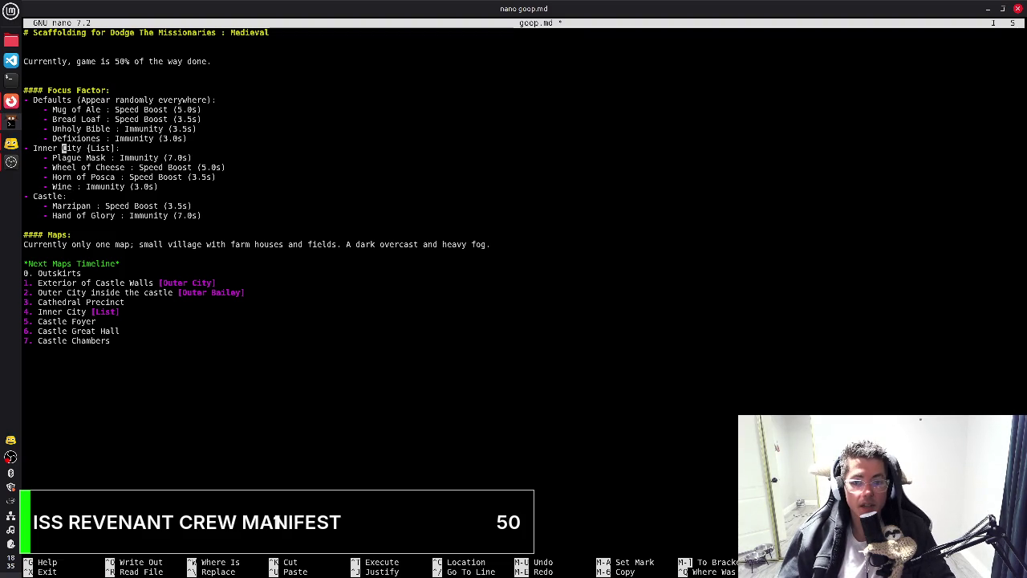
key(Left)
key(Delete)
text([)
Add the note '(Appear in the List & Castle)' before the Inner City colon
key(End)
key(Up)
key(Up)
key(Up)
key(Up)
key(Up)
key(End)
key(Down)
key(Down)
key(Down)
key(Down)
key(Down)
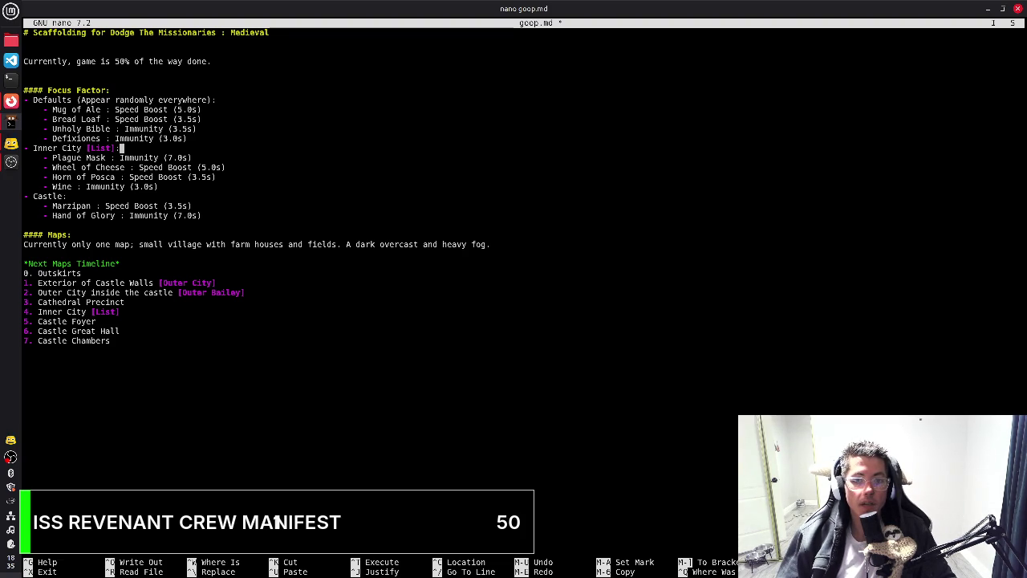
key(Left)
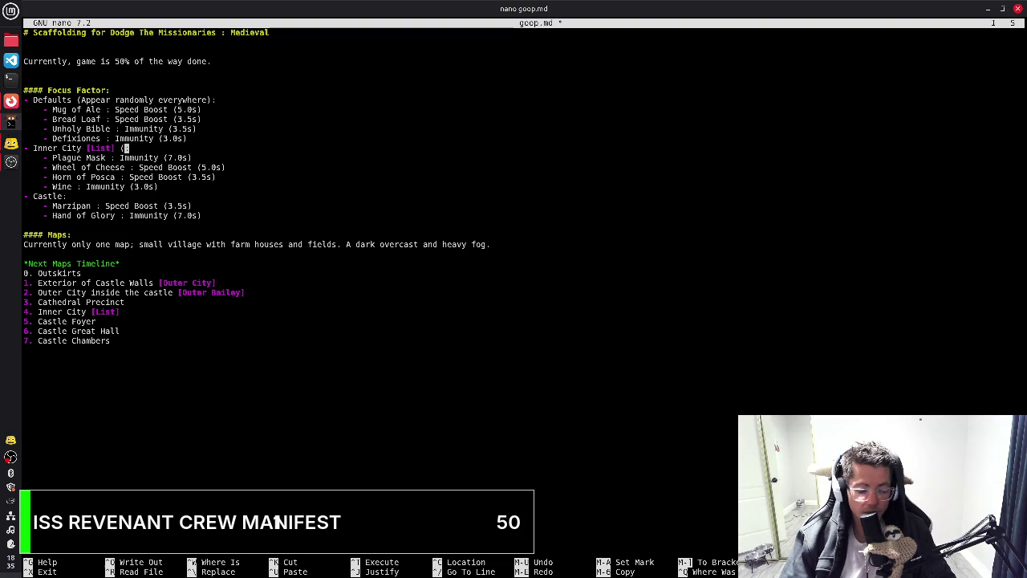
text((Appear in the )
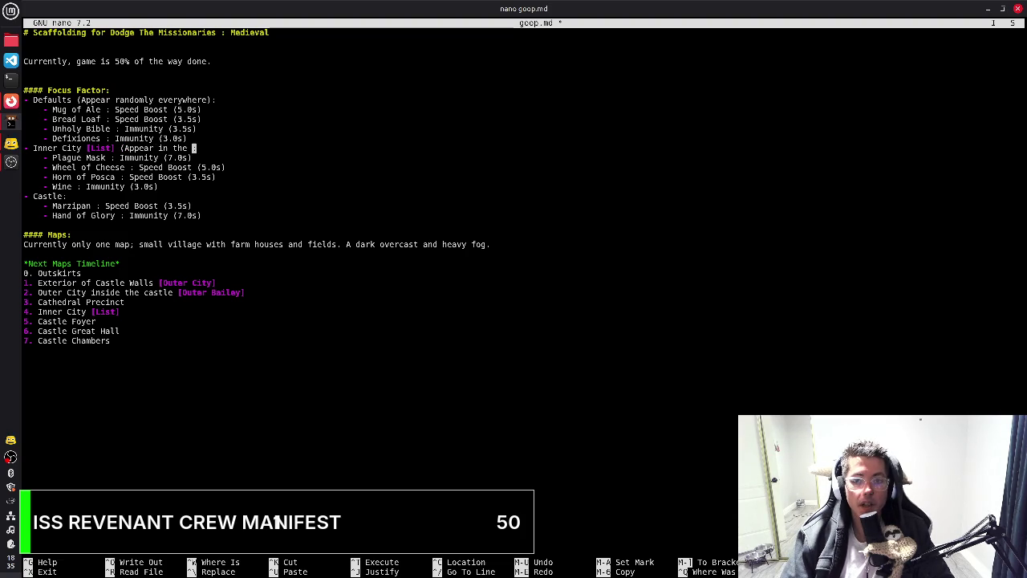
text(List))
key(BackSpace)
key(BackSpace)
key(BackSpace)
text(st))
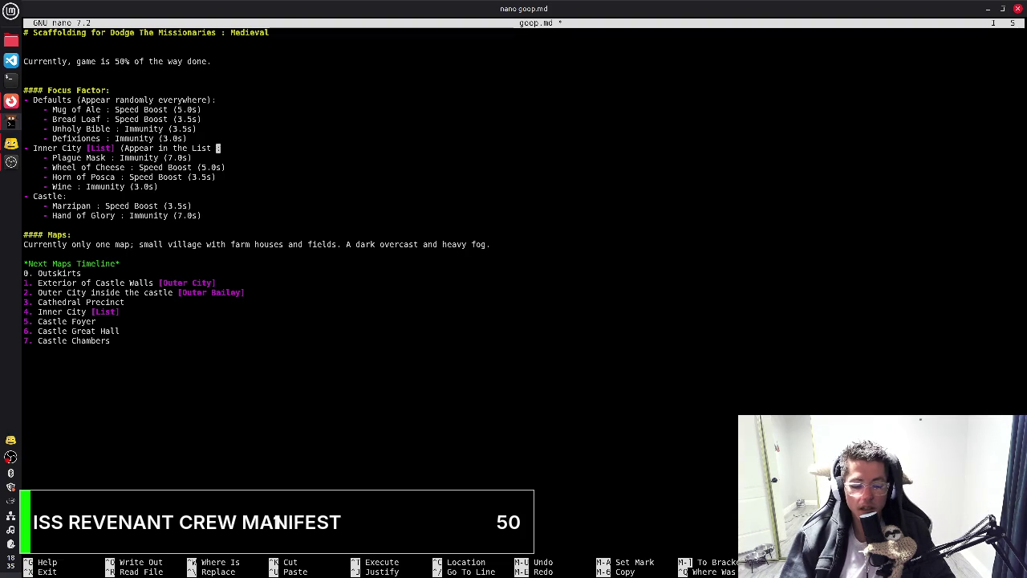
text(& )
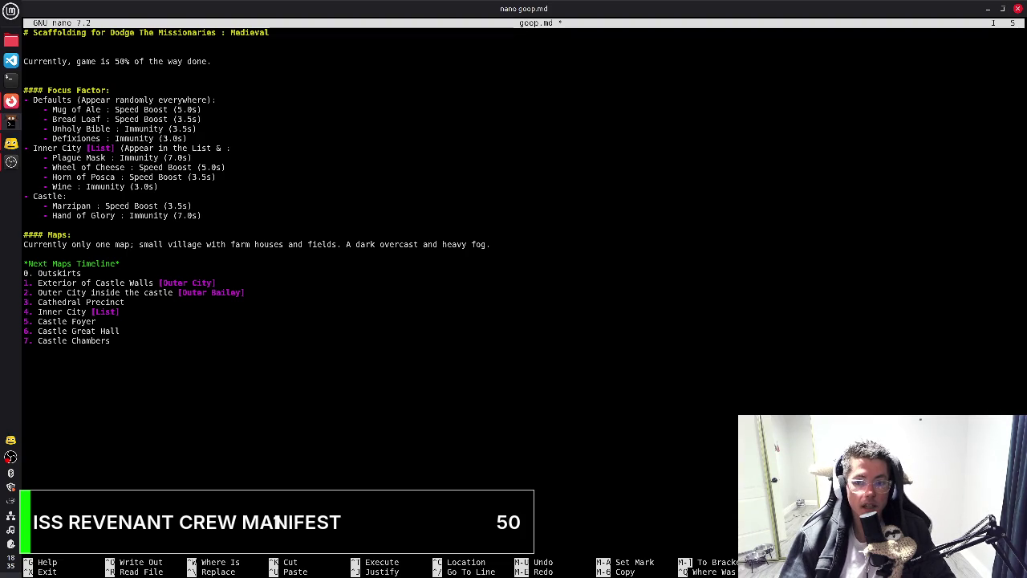
text(Castle))
End the Castle line with '(Only appear in the castle):' and save goop.md
key(Down)
key(Down)
key(Down)
key(Down)
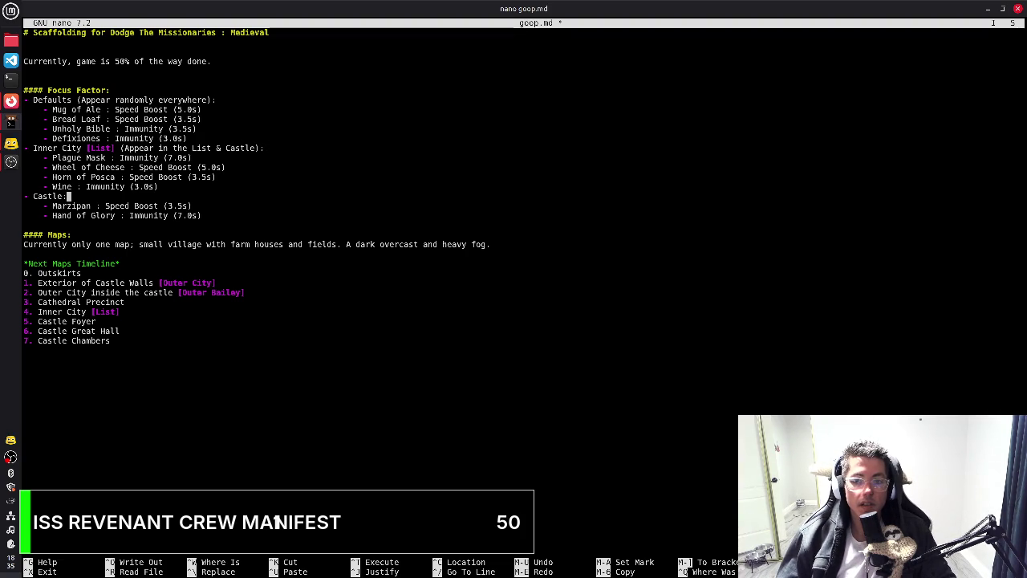
key(BackSpace)
text((Onl)
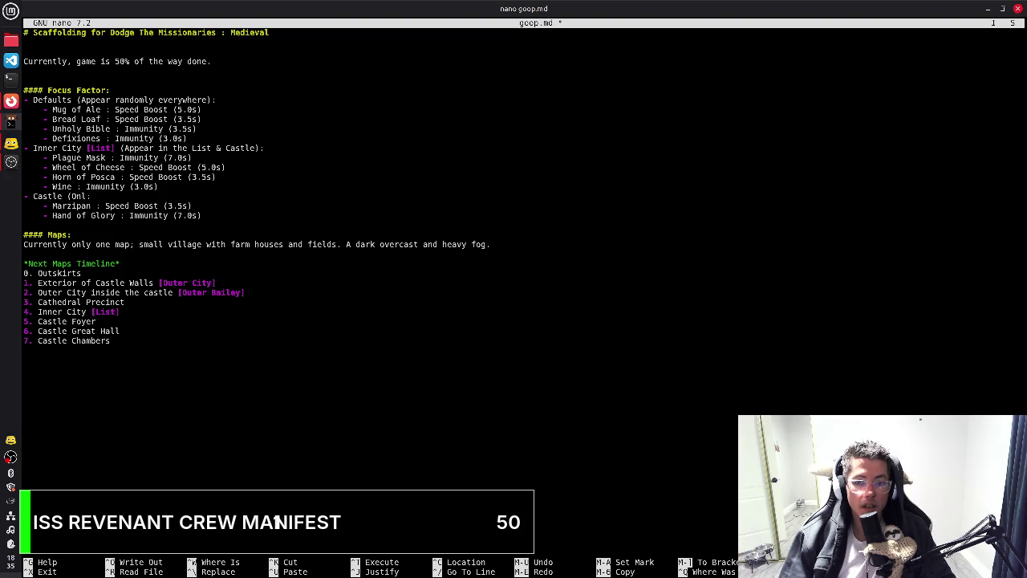
text(y appear in the castle):)
key(ctrl+o)
key(Return)
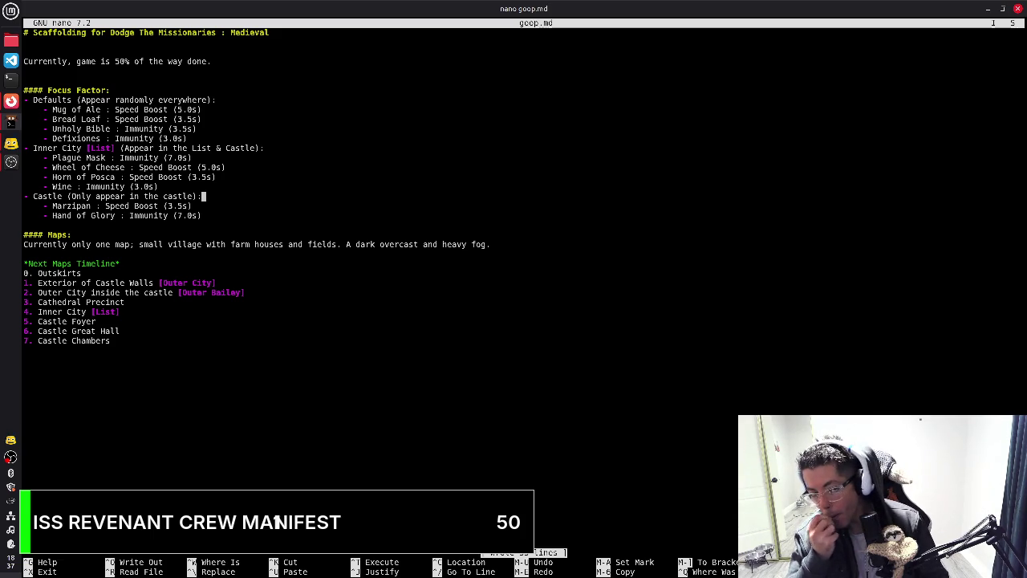
Rename the Focus Factor heading to Power-Ups and save goop.md
key(Down)
key(Down)
key(Down)
key(Down)
key(Down)
key(Up)
key(Up)
key(Up)
key(Up)
key(Up)
key(Up)
key(Up)
key(Up)
key(Up)
key(Up)
key(Up)
key(Up)
key(Up)
key(Up)
key(Up)
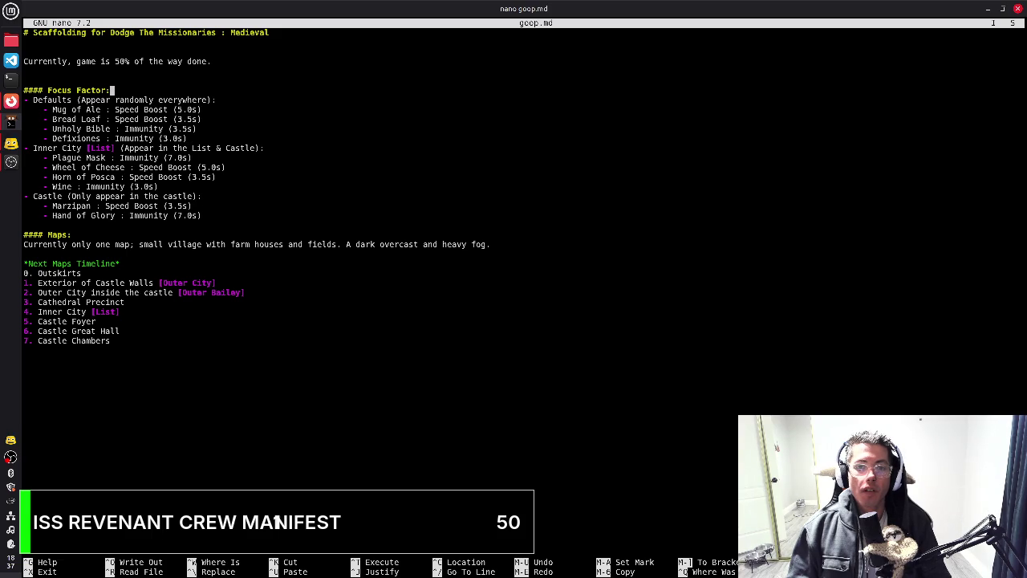
key(shift+Home)
key(ctrl+shift+Right)
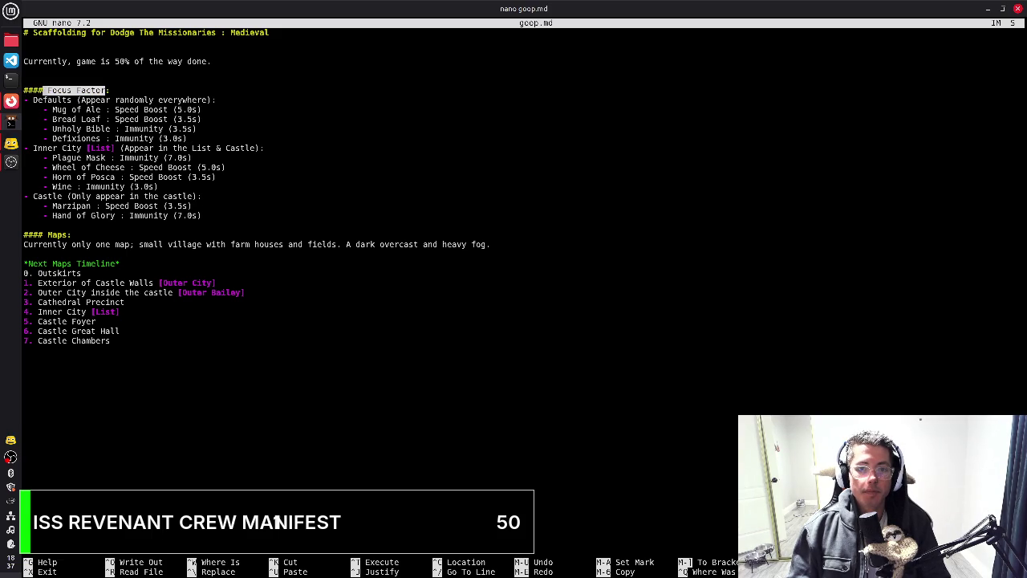
key(BackSpace)
text(Power)
key(BackSpace)
key(BackSpace)
key(BackSpace)
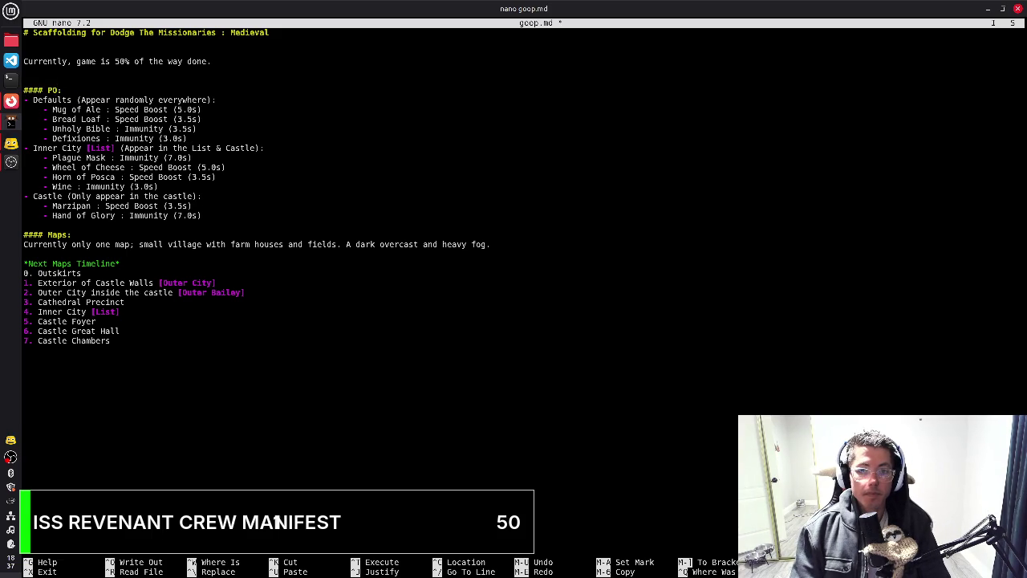
text(ower-Ups)
key(Right)
key(ctrl+o)
key(Return)
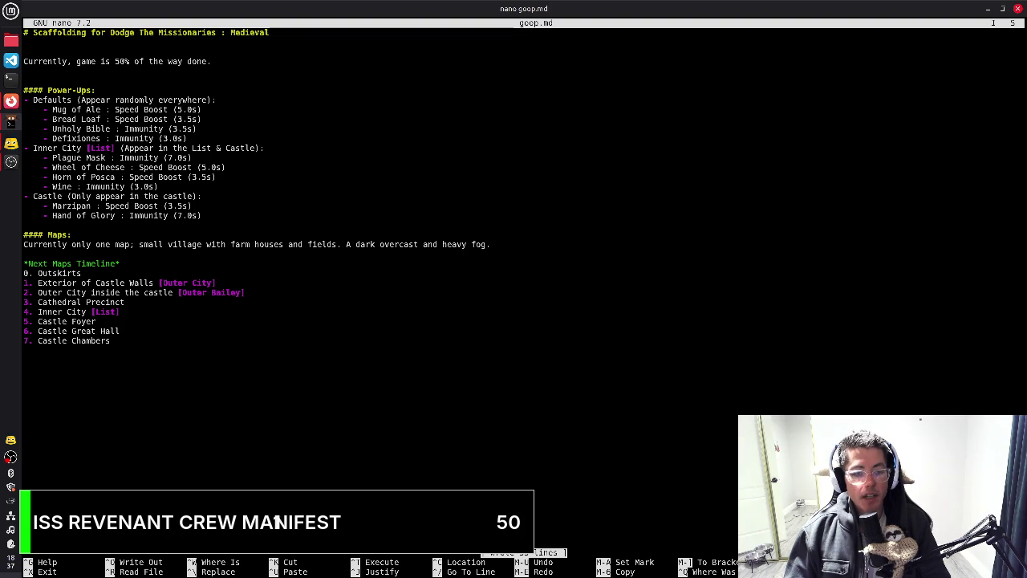
Insert a blank line above the '#### Maps:' heading
key(Home)
key(Down)
key(Down)
key(Down)
key(Down)
key(Down)
key(Down)
key(Down)
key(Down)
key(Down)
key(Down)
key(Down)
key(Down)
key(Down)
key(Up)
key(Up)
key(Up)
key(Up)
key(Return)
key(Up)
key(Up)
key(Up)
key(Up)
key(Up)
key(Up)
key(Up)
key(Up)
key(Up)
key(Up)
key(Up)
key(Up)
key(Up)
key(Up)
key(Down)
key(Down)
key(Down)
key(Down)
key(Down)
key(Down)
key(Down)
key(Down)
key(Down)
key(Down)
key(Down)
key(Down)
key(Up)
key(Up)
key(Up)
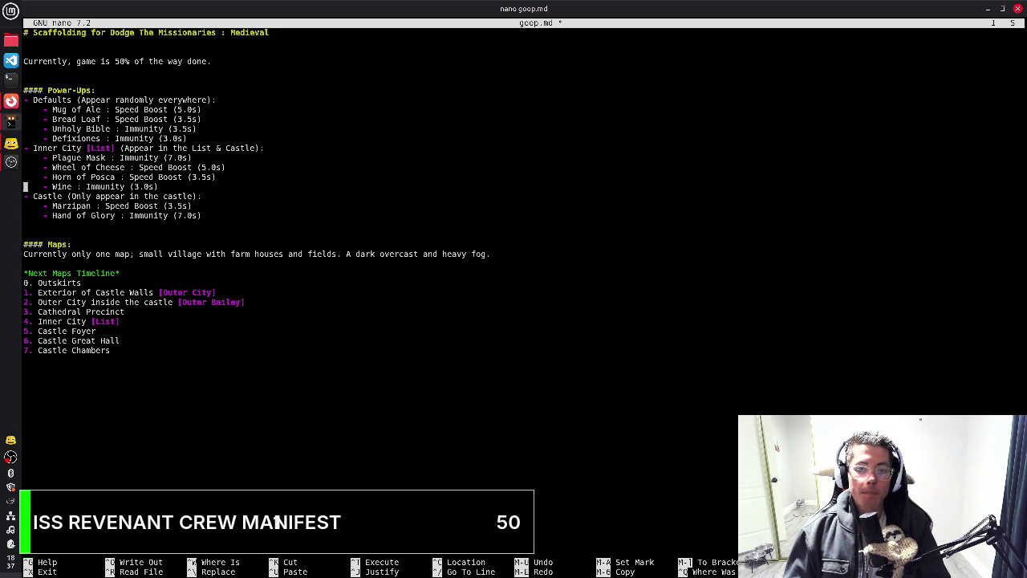
Add an '#### Achievements:' section with 'Being converted' bullets (1, 5, 7, 10) and a new '-' bullet
key(Return)
key(BackSpace)
key(BackSpace)
key(BackSpace)
text(-)
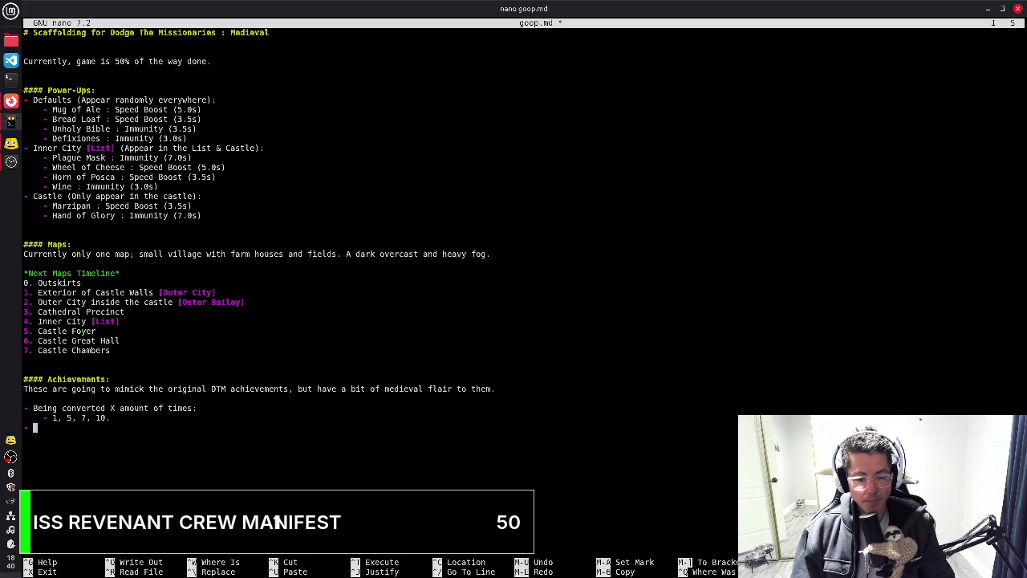
Add 'Converted by Peasant' and 'Converted by Noble' achievement bullets
text(Converted byu)
key(BackSpace)
text(P()
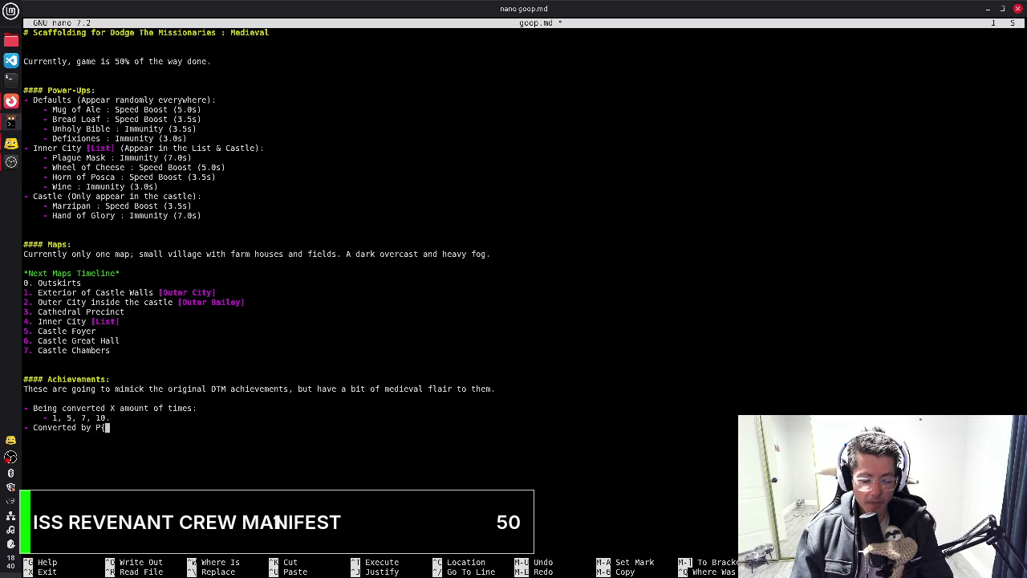
text(easant)
key(Return)
text(- Conerted by)
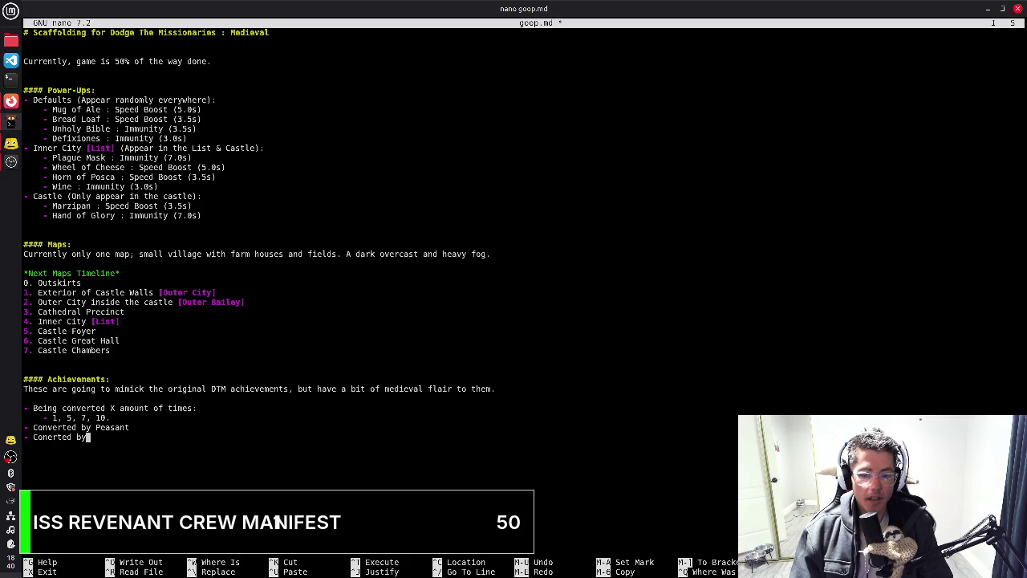
key(BackSpace)
key(BackSpace)
key(BackSpace)
key(BackSpace)
key(BackSpace)
key(BackSpace)
key(BackSpace)
key(BackSpace)
text(verted by )
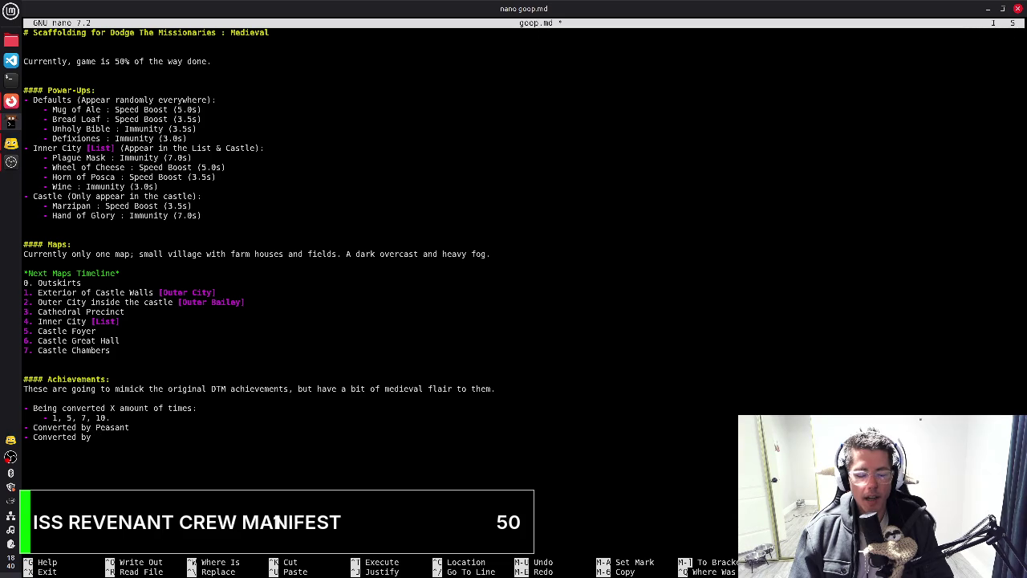
text(Noble)
Add 'Converted by Royalty' and a '- Drunkard (pickup 10 alcohol based power-ups)' bullet
key(Return)
text(Converted b y)
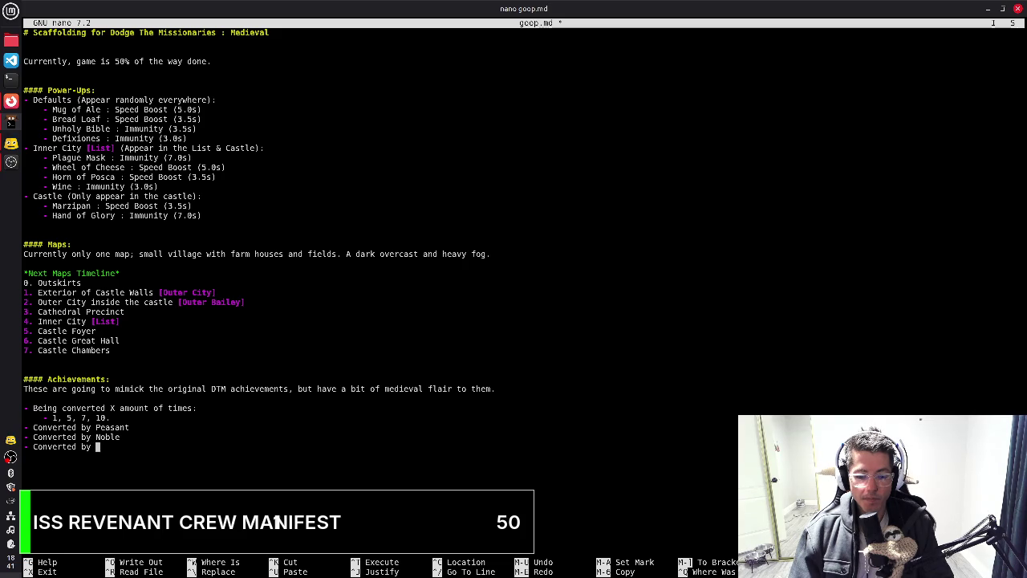
text(Roya)
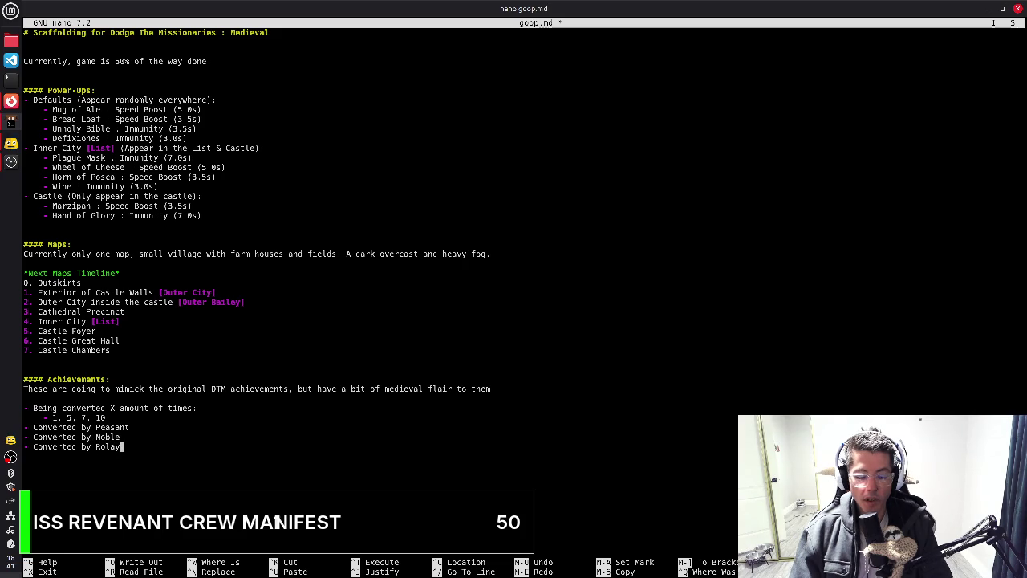
key(BackSpace)
key(BackSpace)
text(yalty)
key(Return)
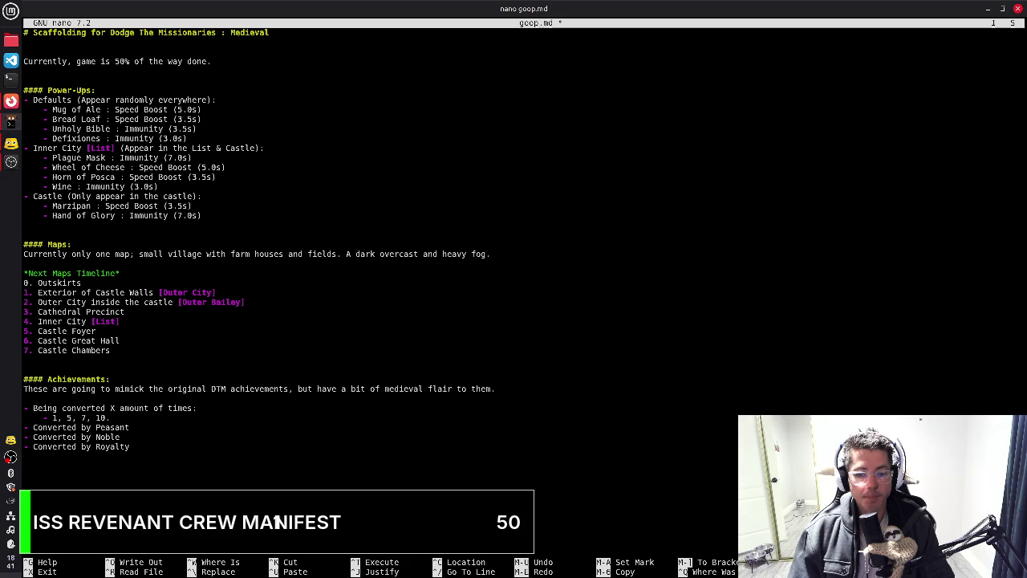
text(- )
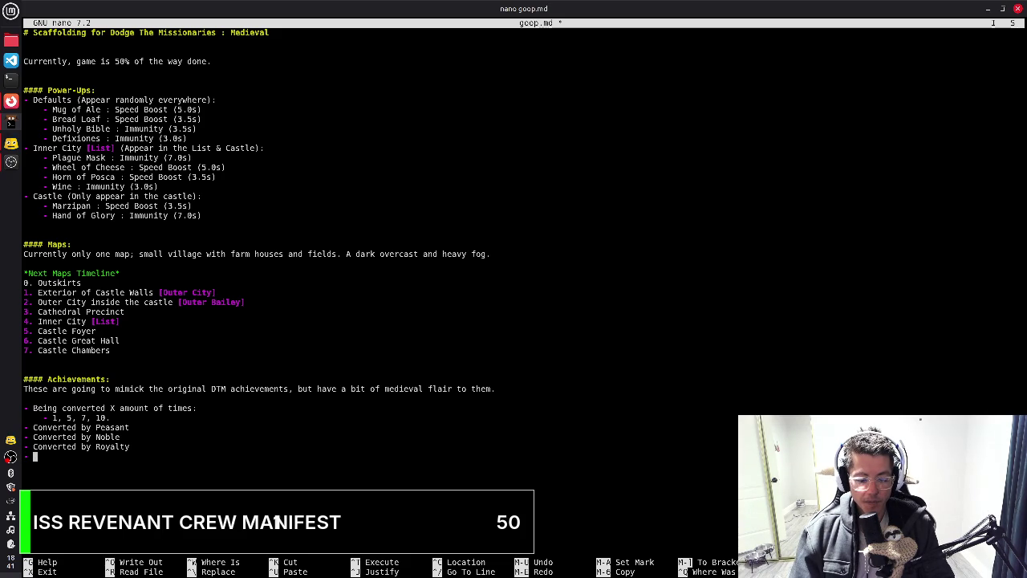
text(Drunkard)
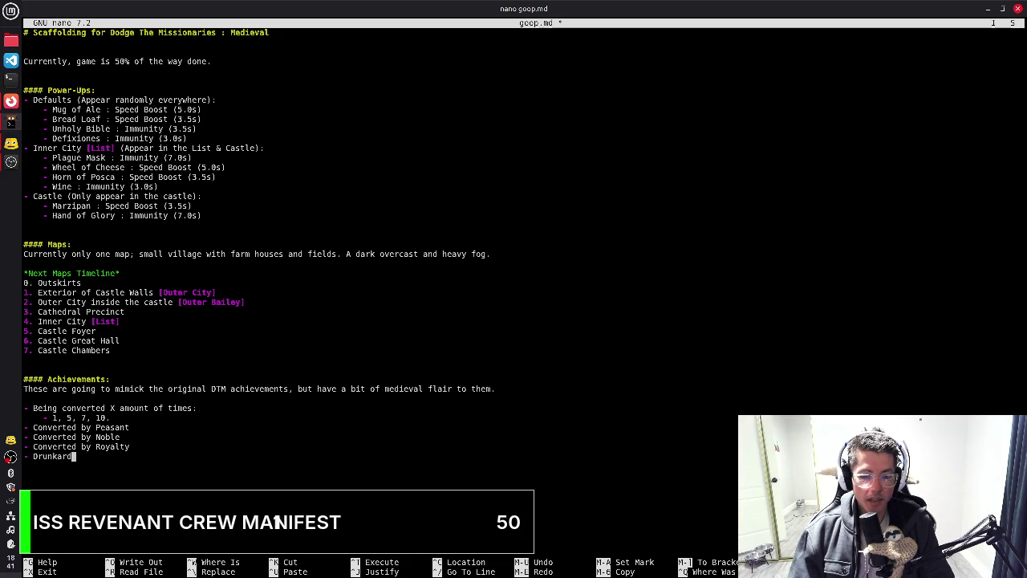
text( ()
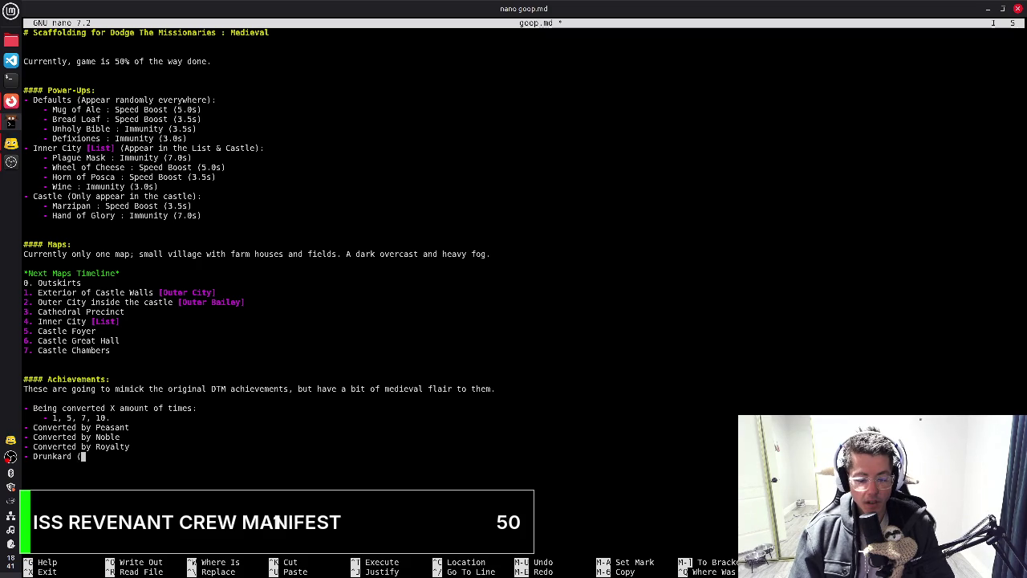
text(pickup 10 )
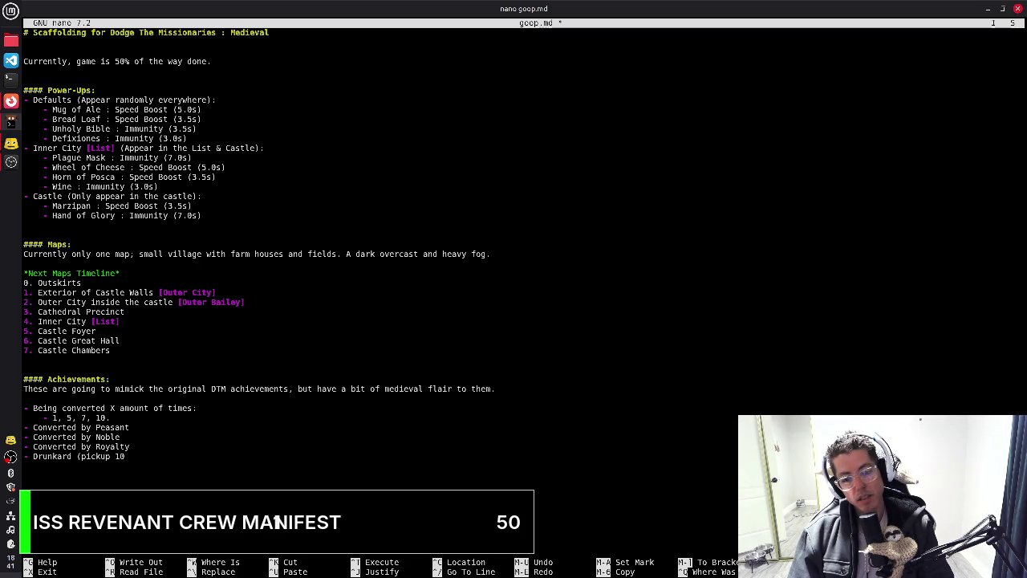
text(alcohol based power-ups)
Add '- The Lush (pickup 15 alcohol based power-ups)' below Drunkard and remove the stray '+' after 15
key(Return)
text(-)
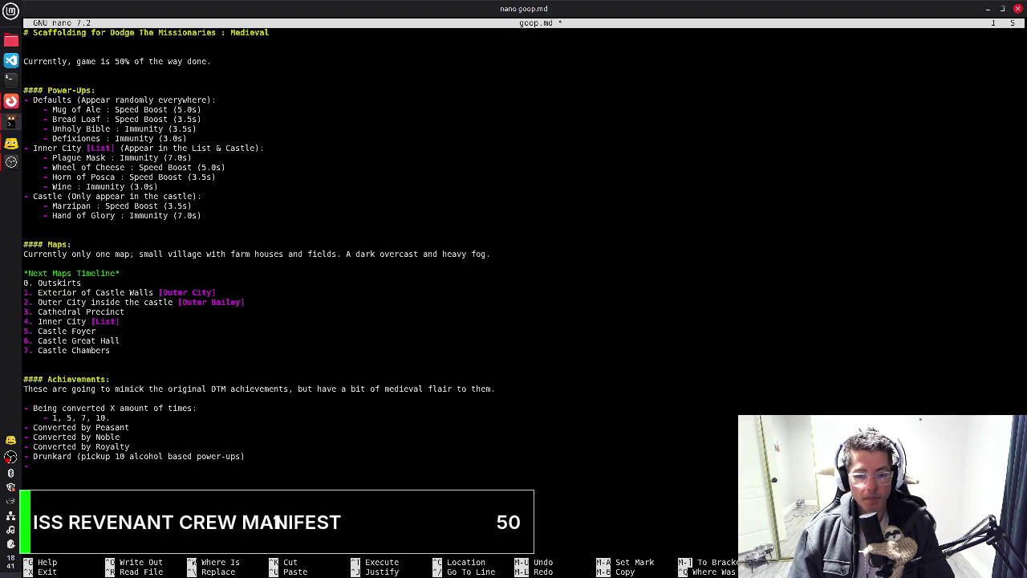
text( Lush)
key(Left)
key(Left)
key(Left)
text(The)
key(End)
text(pickup)
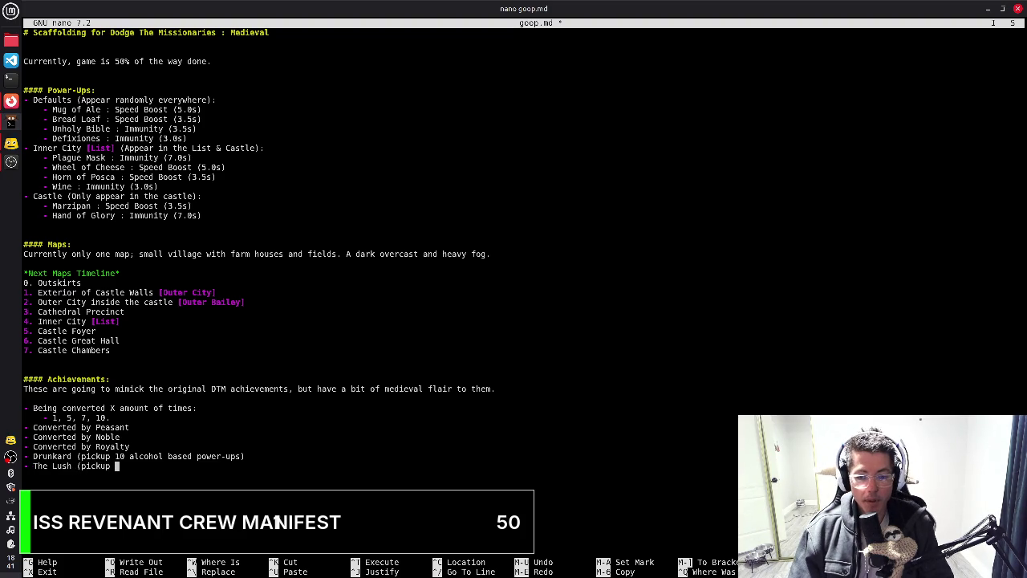
text( 15)
text(alcohol based power)
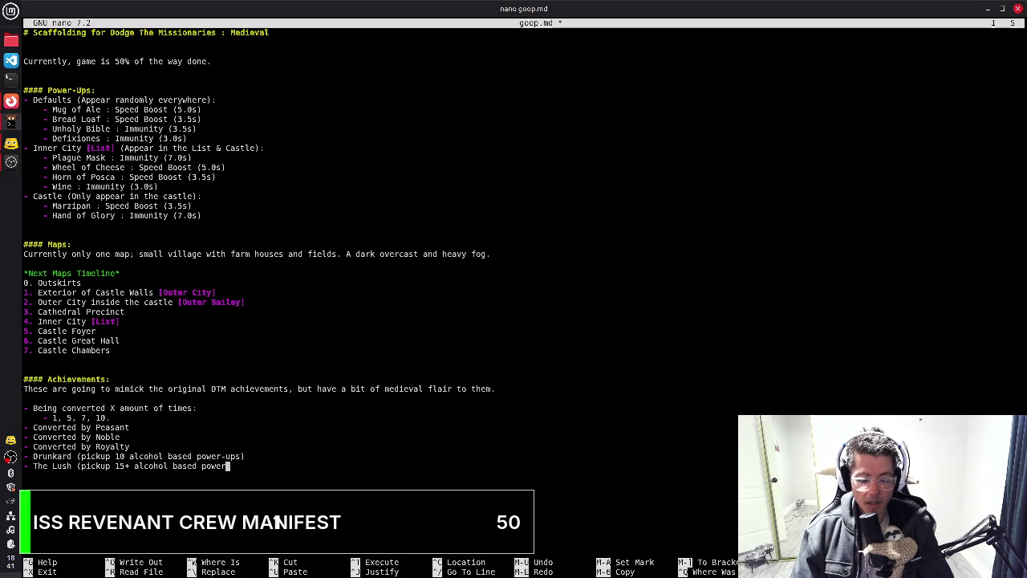
text(-ups)
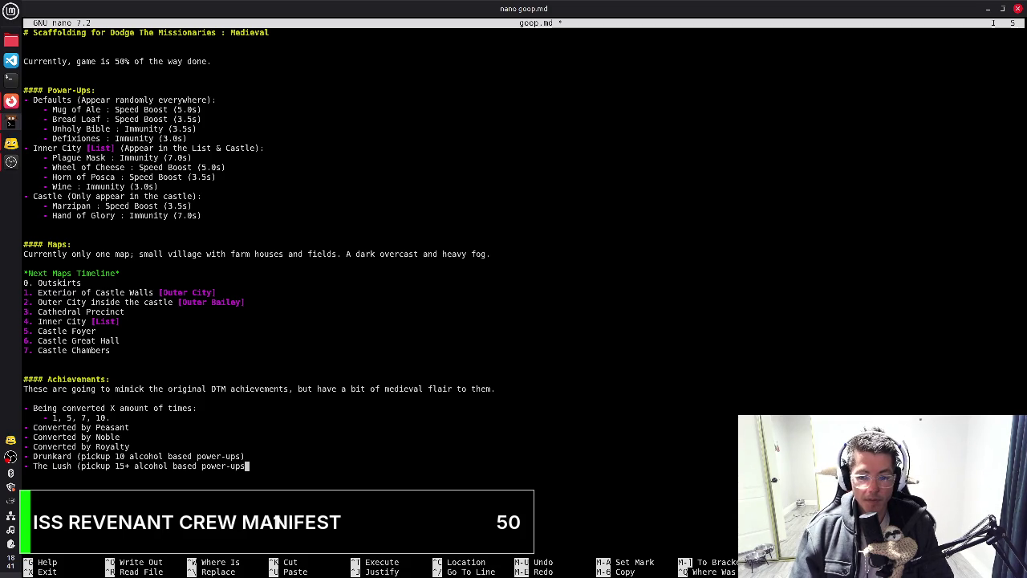
text())
key(ctrl+Left)
key(ctrl+Left)
key(ctrl+Left)
key(ctrl+Left)
key(Right)
key(Right)
key(Delete)
key(End)
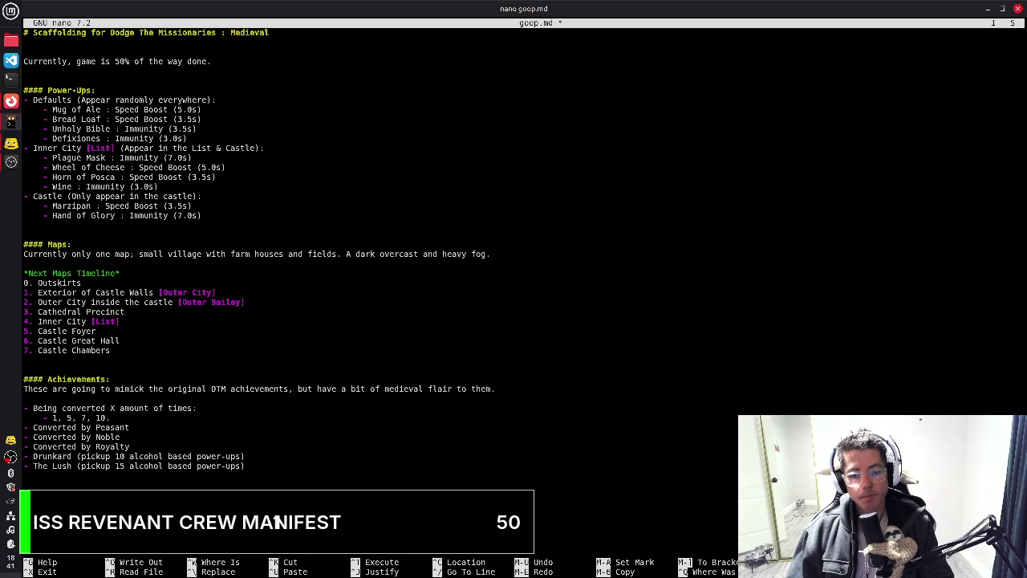
key(Up)
key(Up)
key(Up)
key(Up)
key(Up)
key(Up)
key(Up)
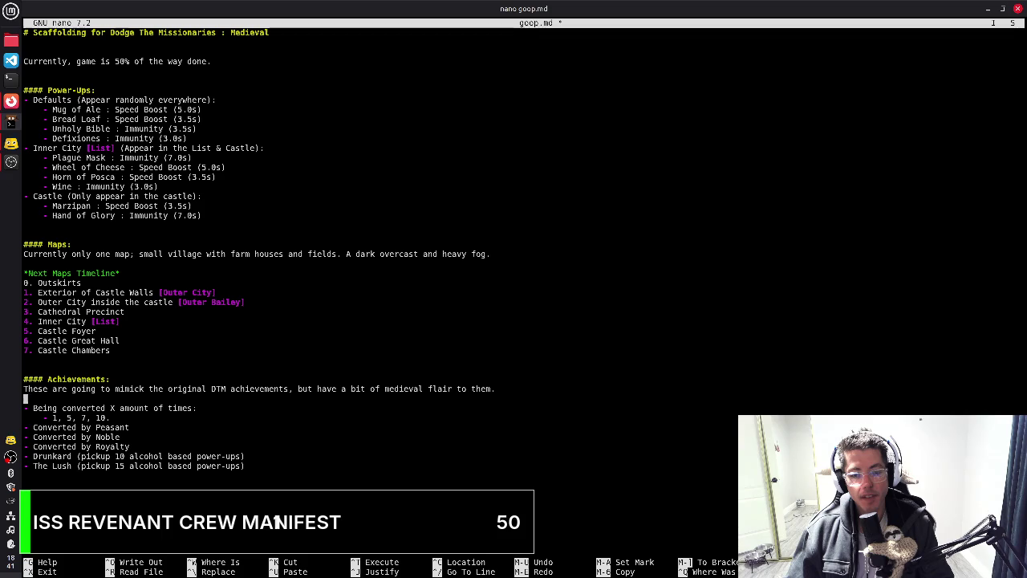
Insert a '*Conversion Based*' heading above the achievement list
key(Return)
text(*Conversion Based*)
key(Down)
key(Down)
key(Down)
key(Down)
key(Down)
key(End)
Add a '*PowerUp Based achievements*' heading above Drunkard and begin saving goop.md
key(Return)
key(Return)
text(*PO)
key(BackSpace)
text(owerUp Ba)
key(BackSpace)
key(BackSpace)
text(Based achievements*)
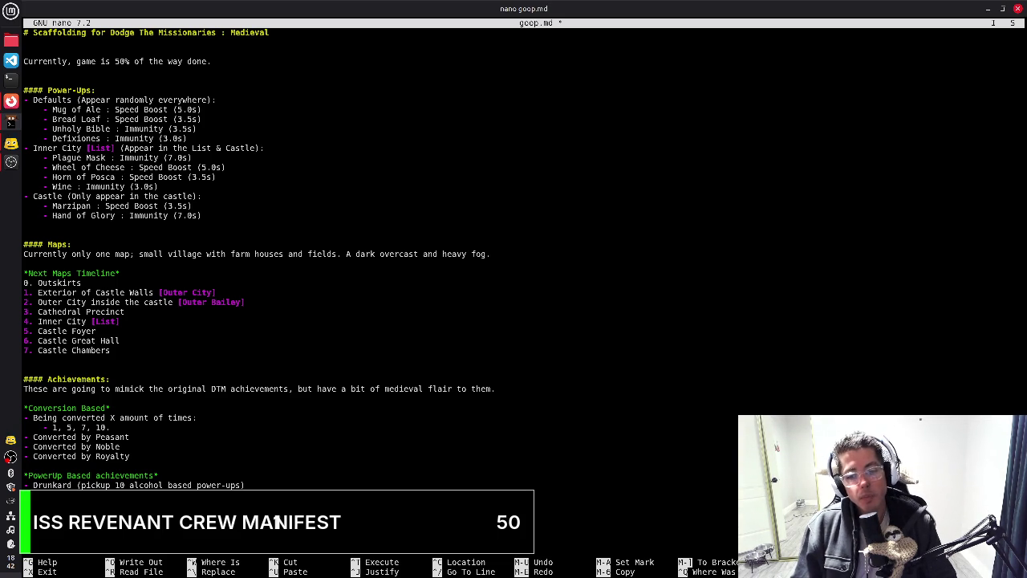
key(ctrl+o)
Confirm writing goop.md under the same file name
key(Return)
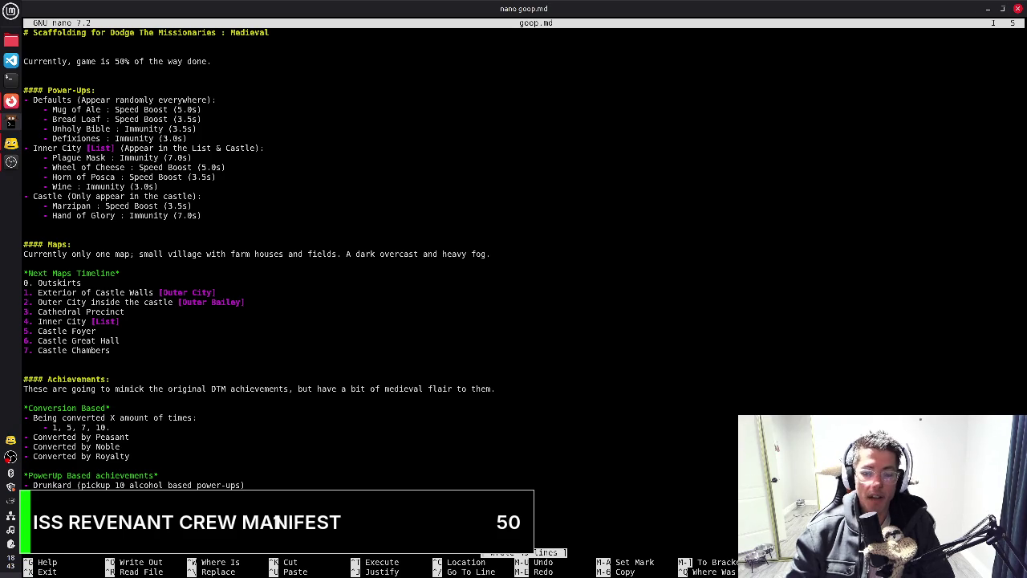
key(End)
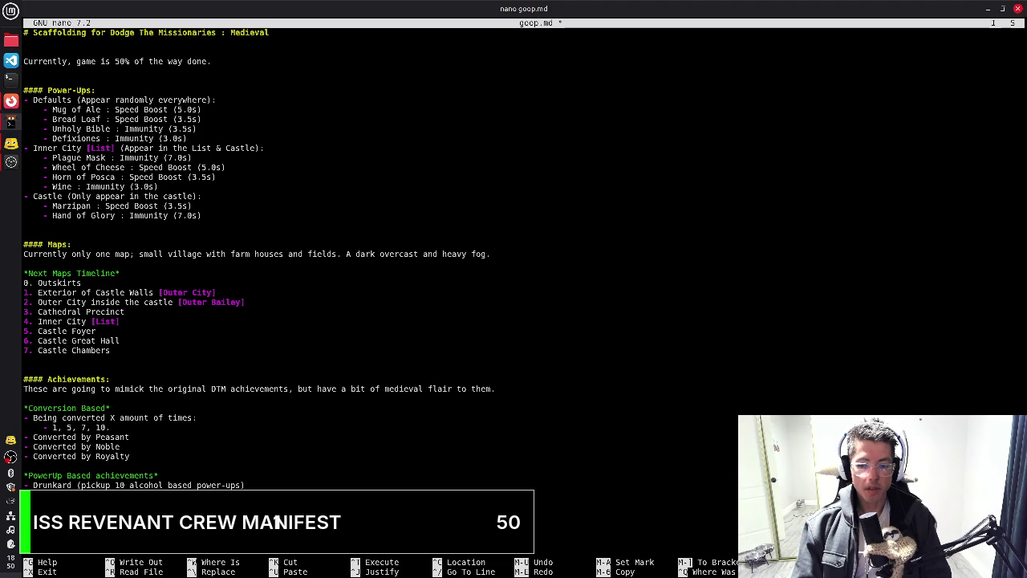
scroll(257, 257, down, 1)
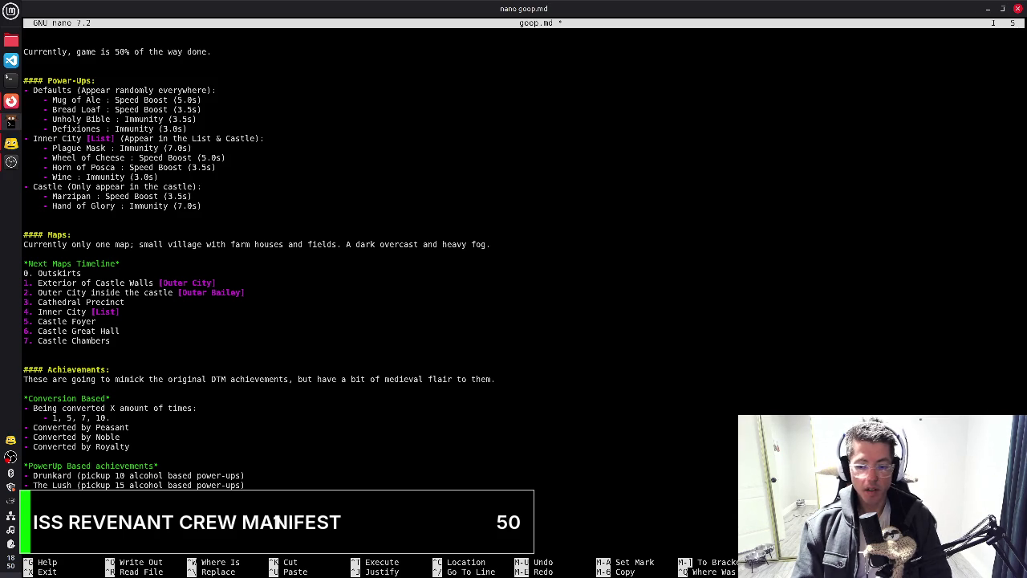
key(Down)
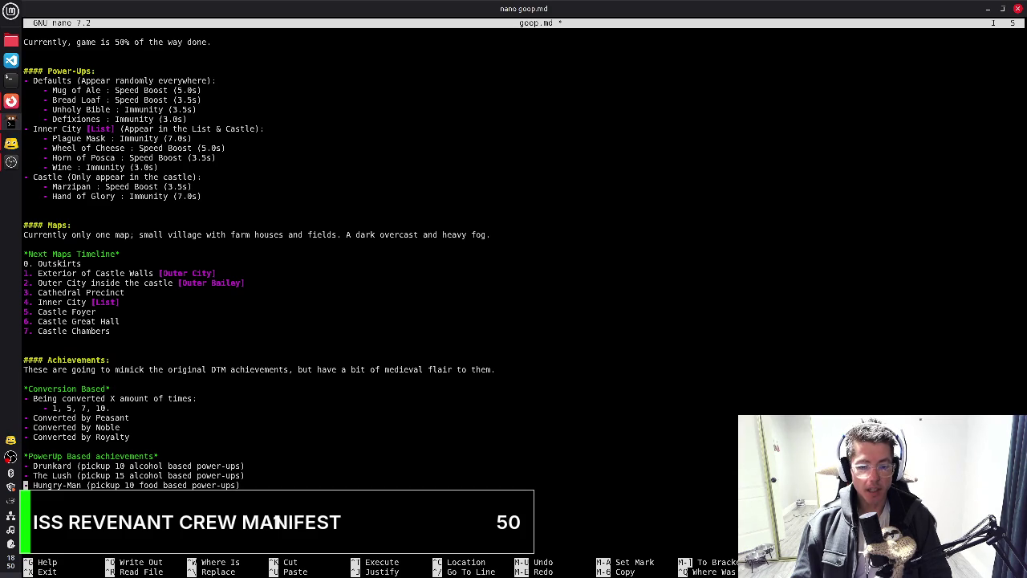
key(End)
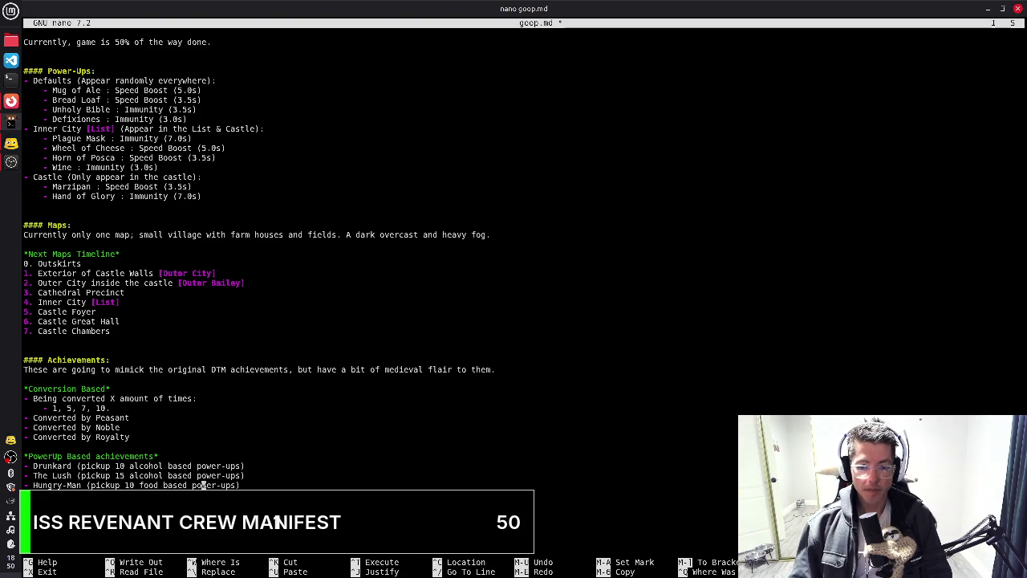
key(End)
key(Up)
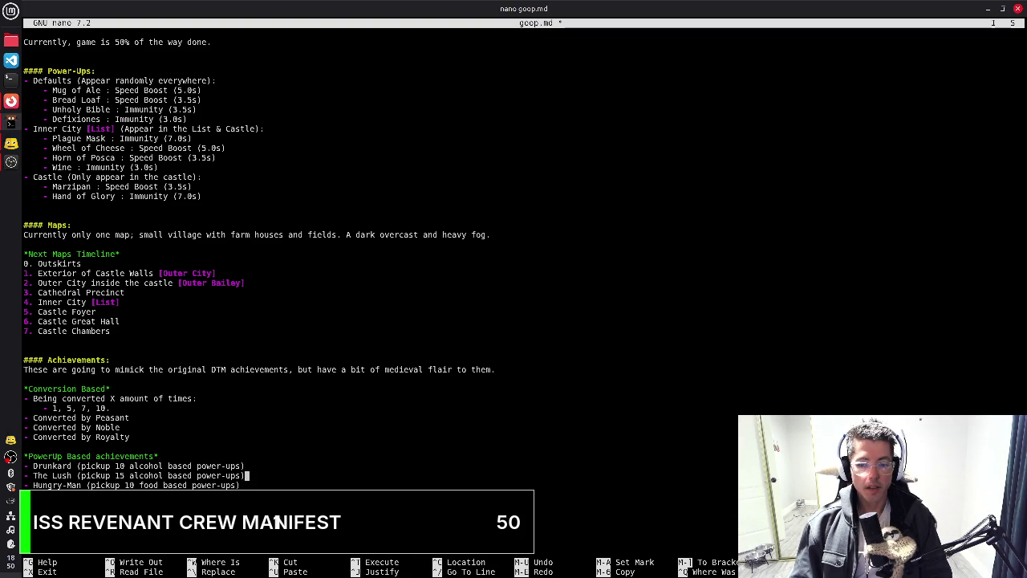
key(Down)
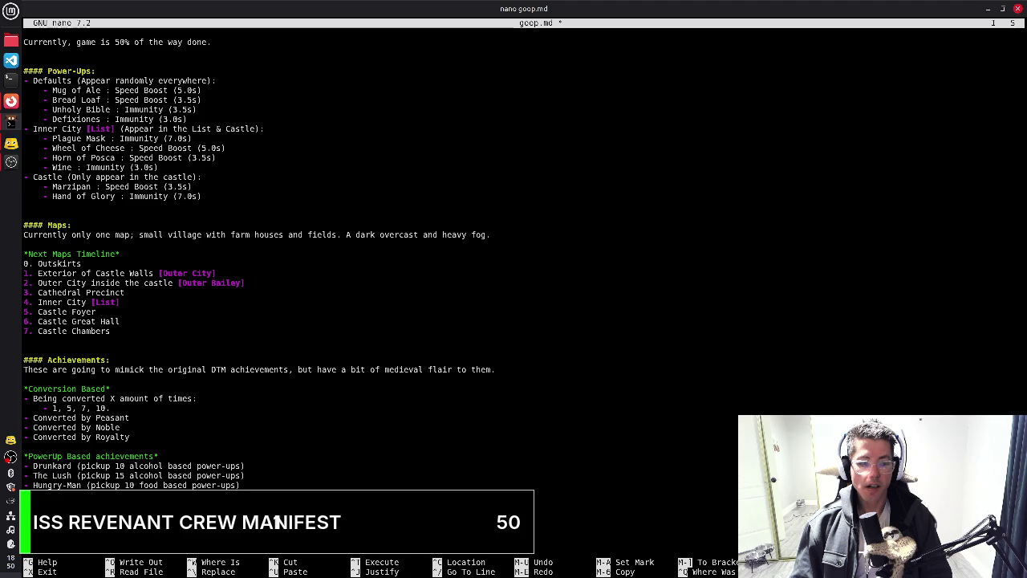
key(Down)
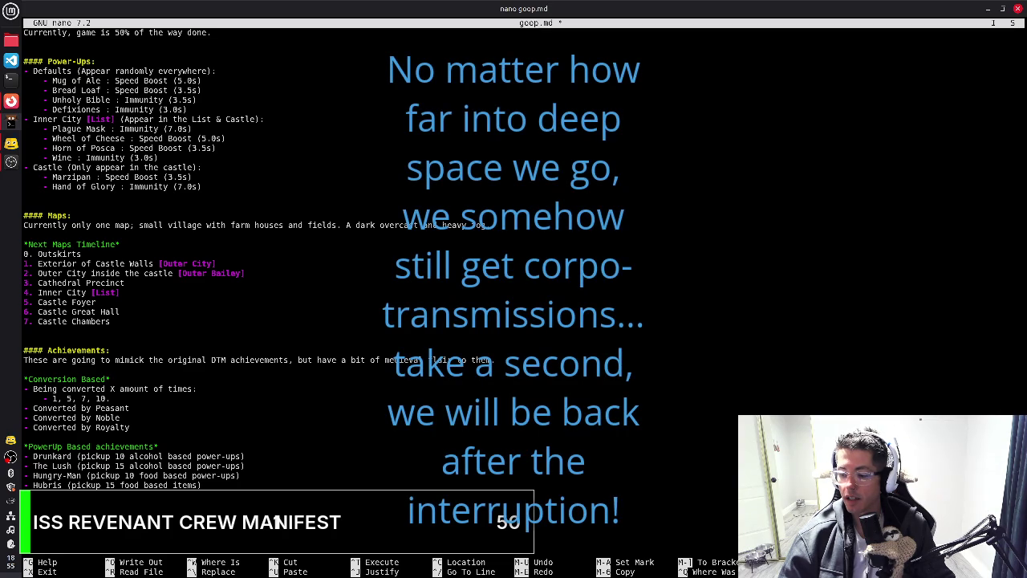
Insert '- Just a Taste (pickup 1 alcohol based item)' above Drunkard and save goop.md
key(Return)
text(- Just a Taste (pickup 1 alcohol based item))
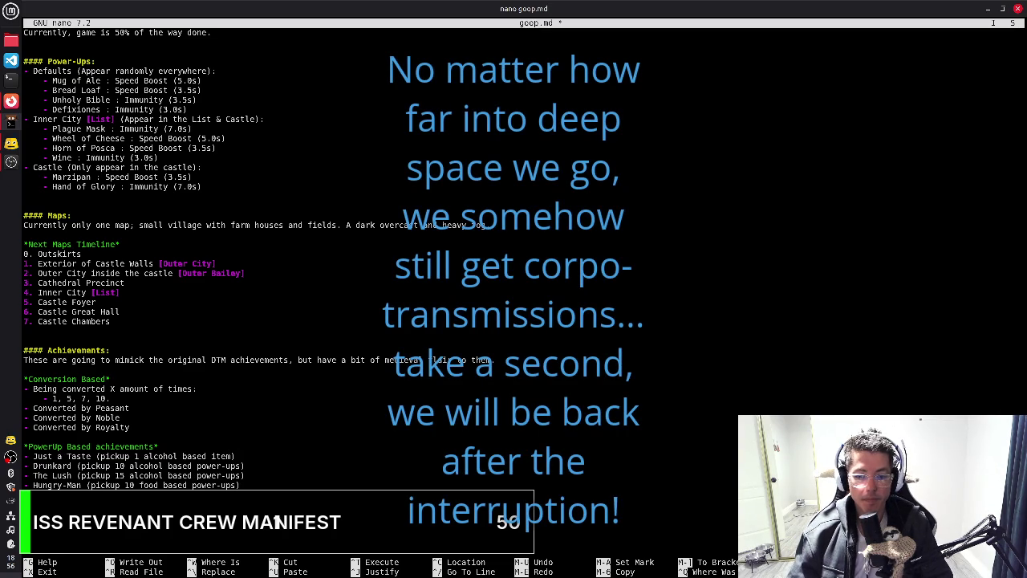
key(ctrl+o)
key(Return)
Cut a line near Hungry-Man to separate the food-based achievements, then save goop.md
key(Home)
key(Down)
key(Down)
key(Down)
key(Up)
key(End)
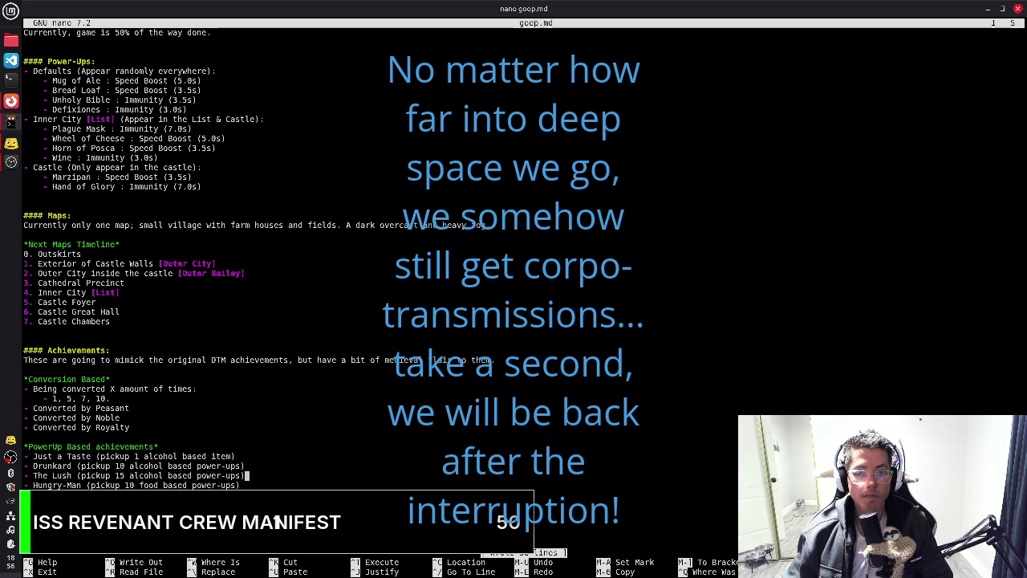
key(Down)
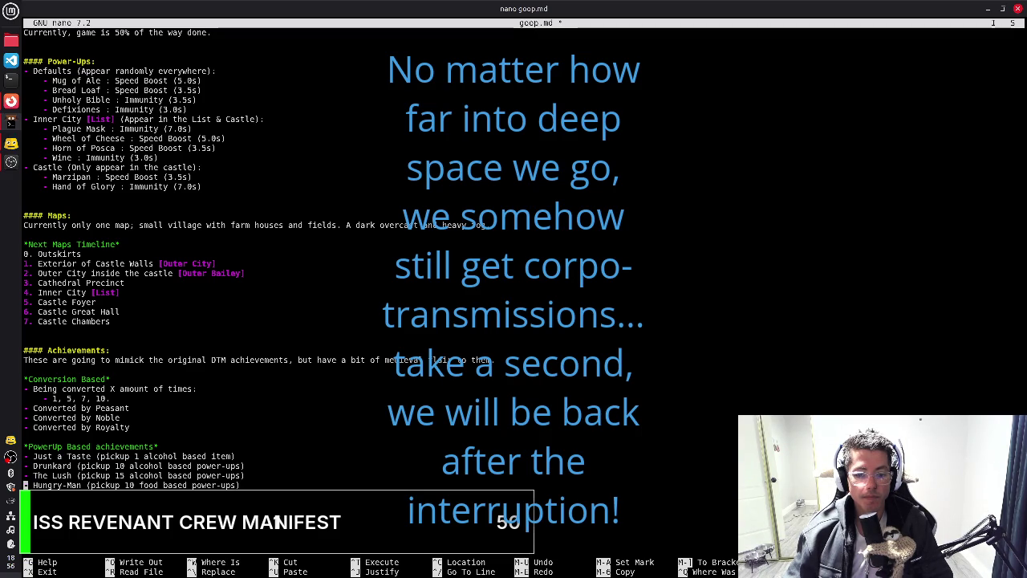
key(ctrl+k)
key(Up)
key(End)
key(Down)
key(Down)
key(Down)
key(Down)
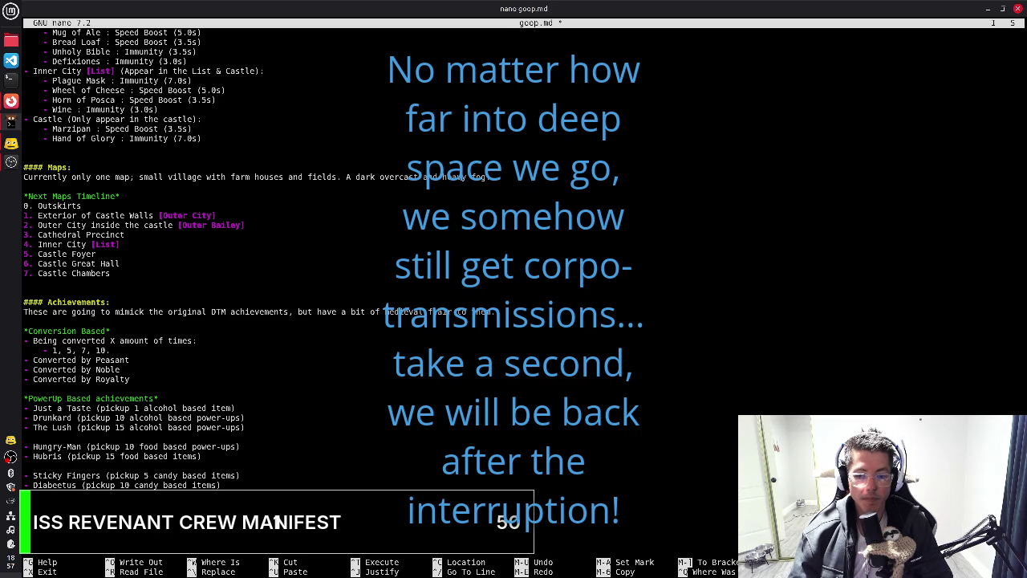
key(ctrl+o)
key(Return)
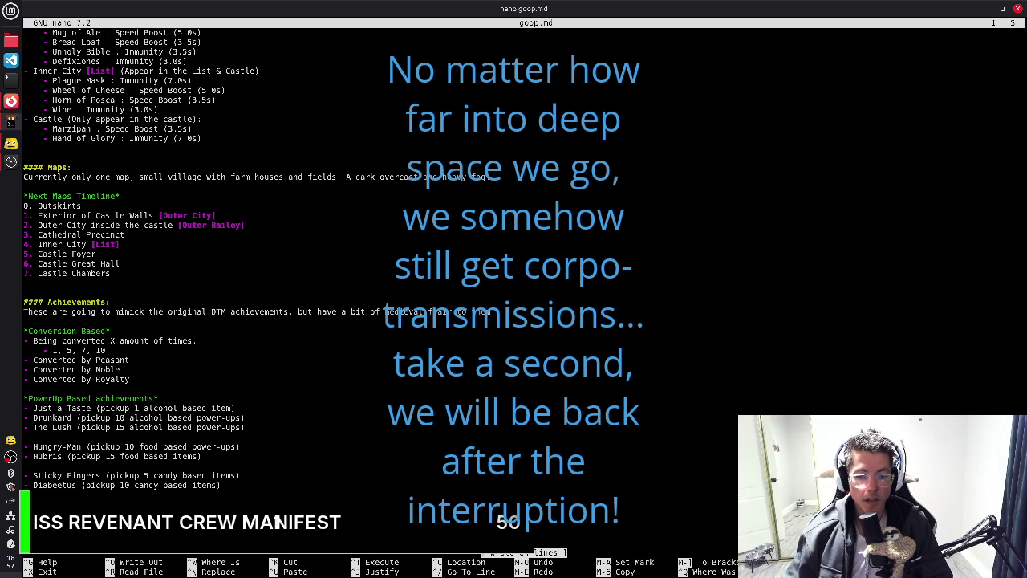
key(Down)
key(Down)
key(Down)
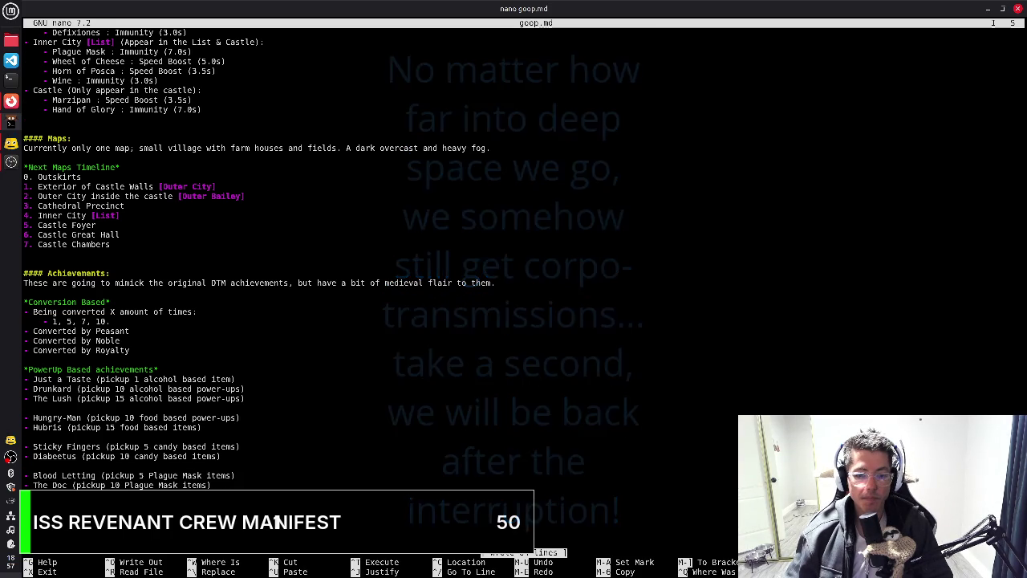
Add a second blank line between The Lush and Hungry-Man, clearing stray '-' bullets below The Lush and Hubris
key(Up)
key(Up)
key(Up)
key(Up)
key(Up)
key(Up)
key(Up)
key(Up)
key(Down)
key(Down)
key(Down)
key(Down)
key(Down)
key(Down)
key(Down)
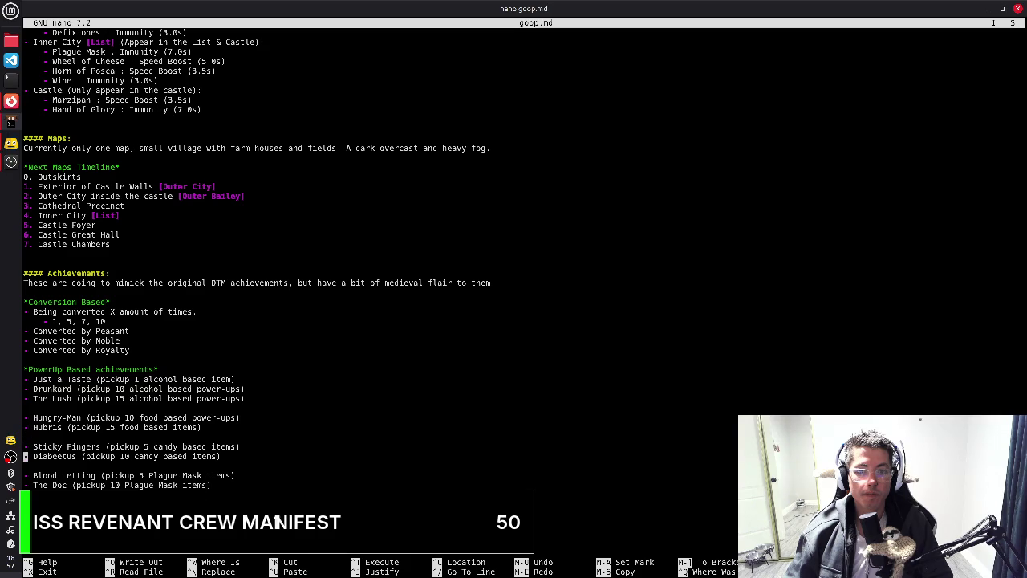
key(Up)
key(Up)
key(Up)
key(Up)
key(Up)
key(Return)
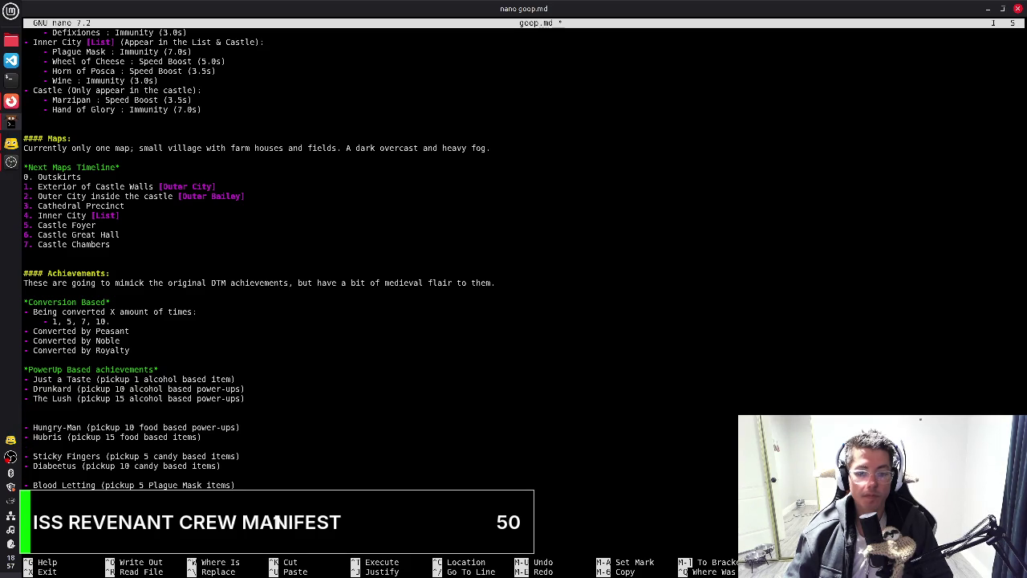
text(-)
key(BackSpace)
key(BackSpace)
key(BackSpace)
key(Down)
key(Down)
key(End)
key(Return)
text(-)
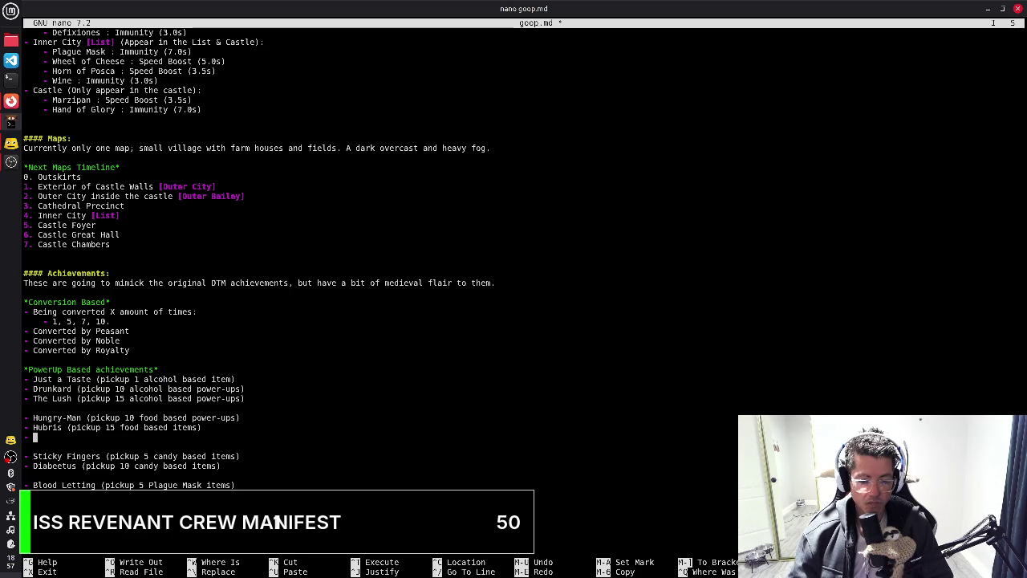
key(BackSpace)
key(BackSpace)
key(BackSpace)
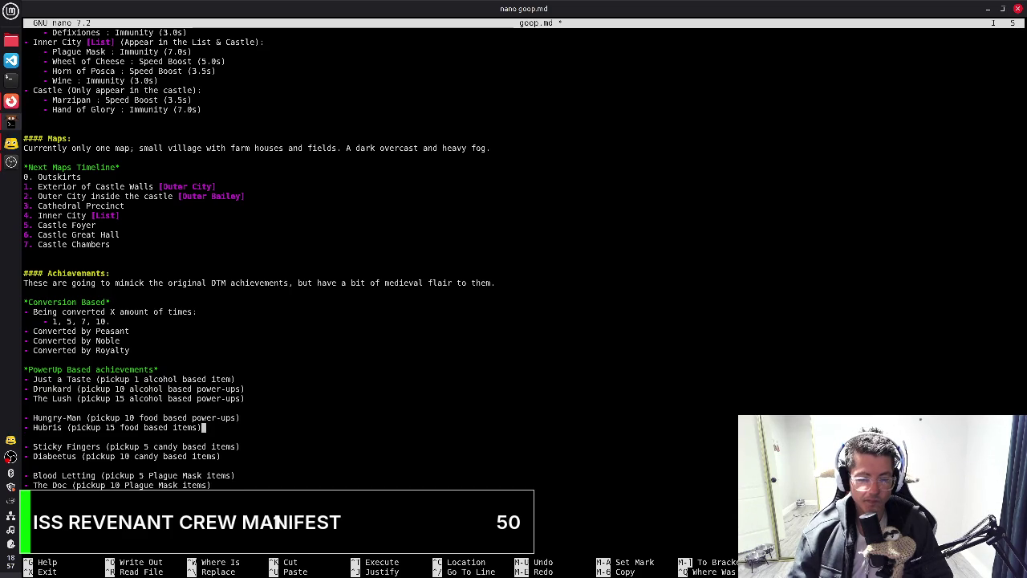
key(Up)
key(Up)
key(Return)
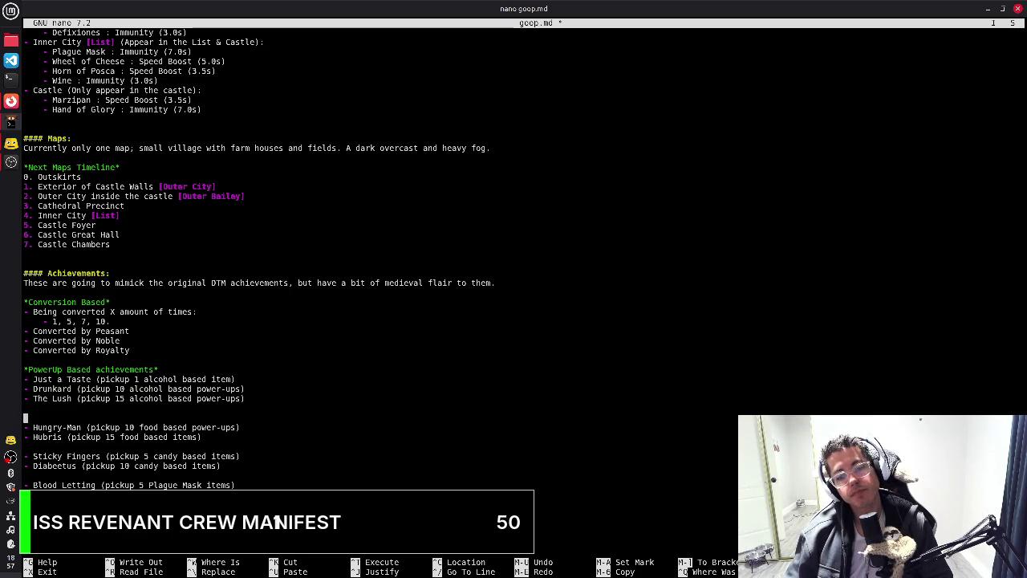